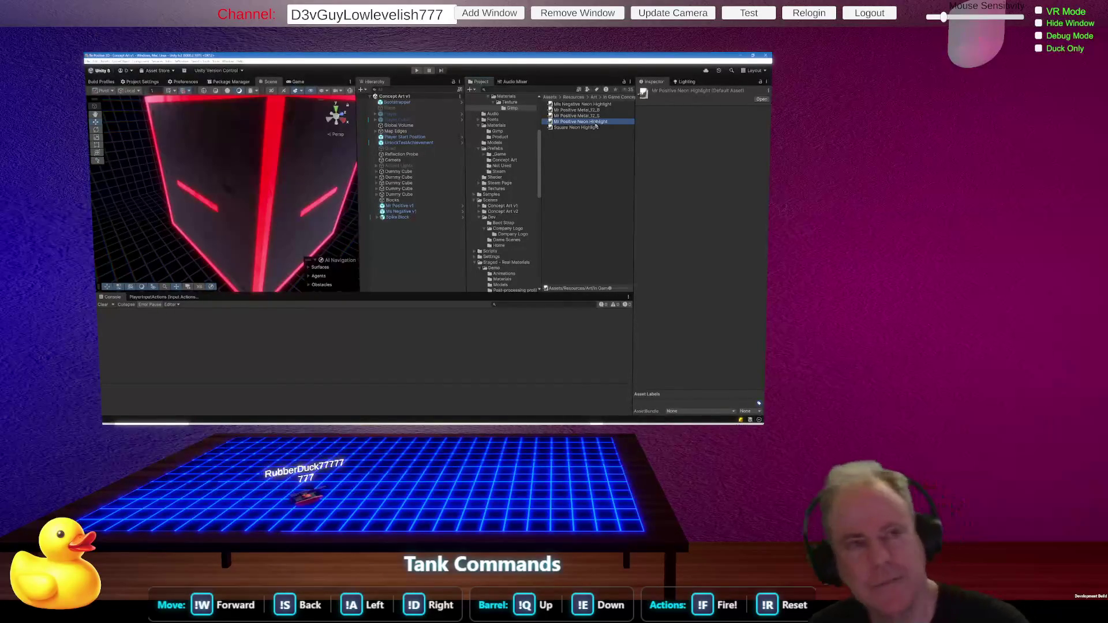
Switch from Unity to GIMP, where the Positive Neon Highlight plus-sign image is showing.
key(alt+Tab)
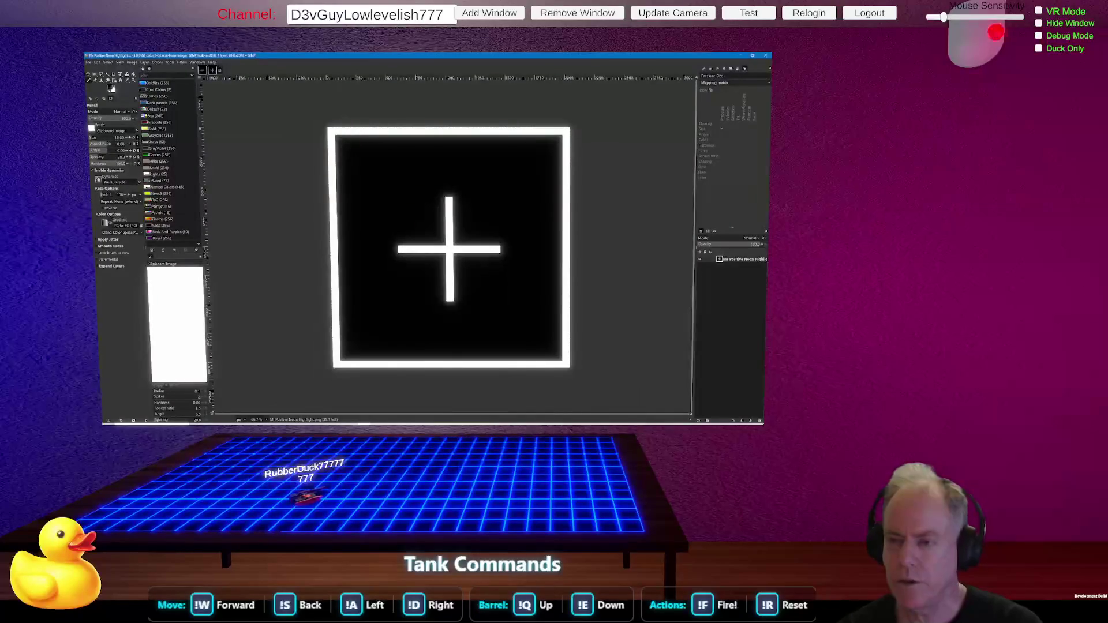
Open the MASKED Metal_12_N and Metal_12_S textures from Unity's Project panel in GIMP.
key(alt+Tab)
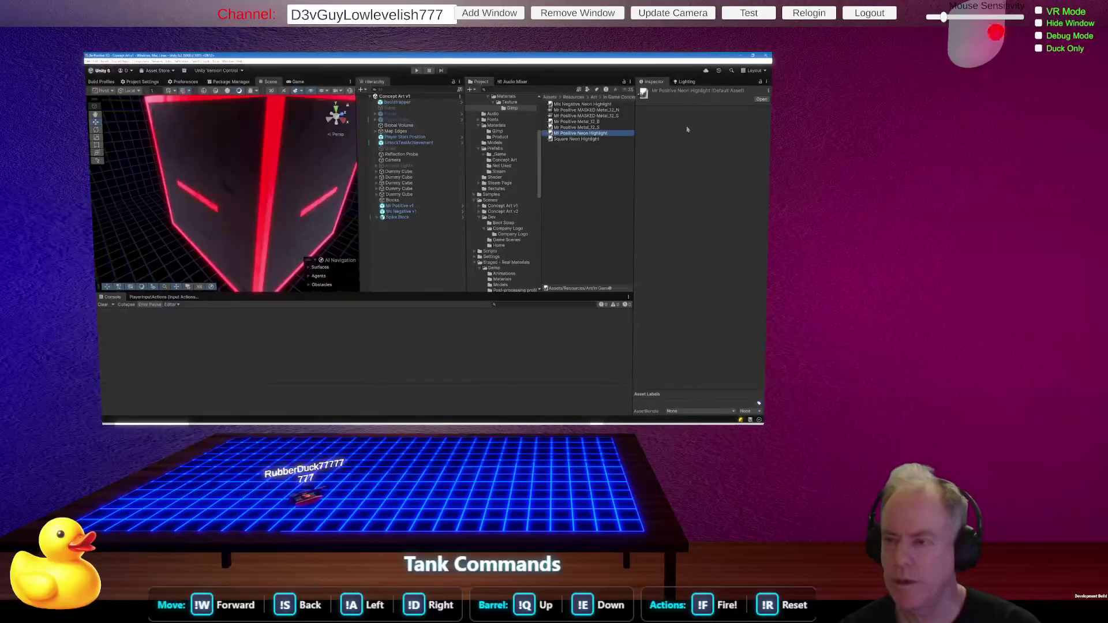
click(585, 159)
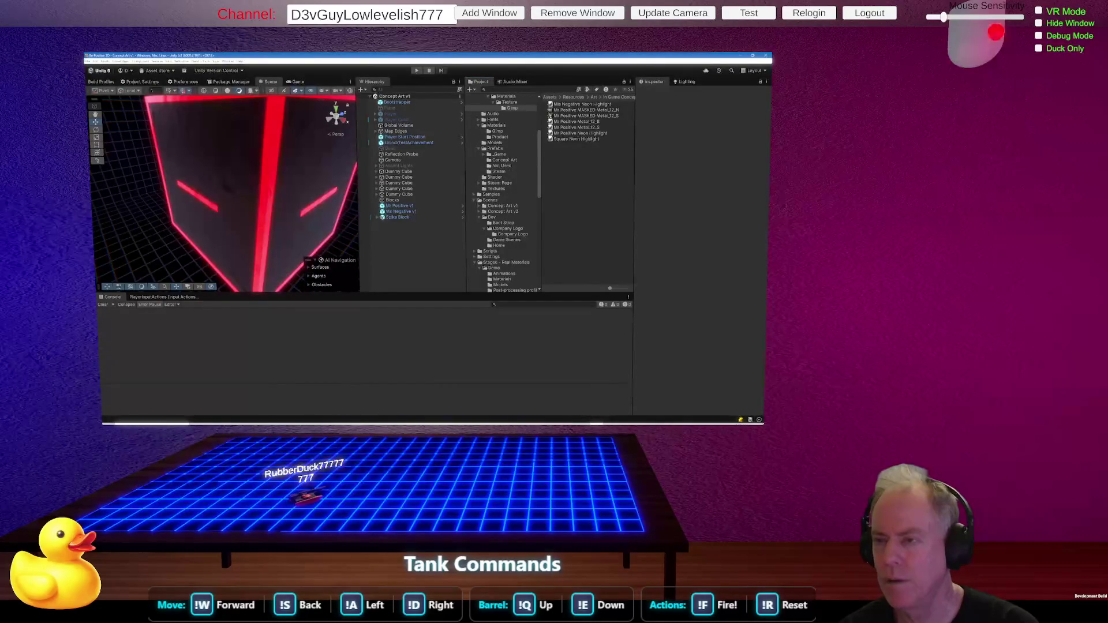
double_click(576, 111)
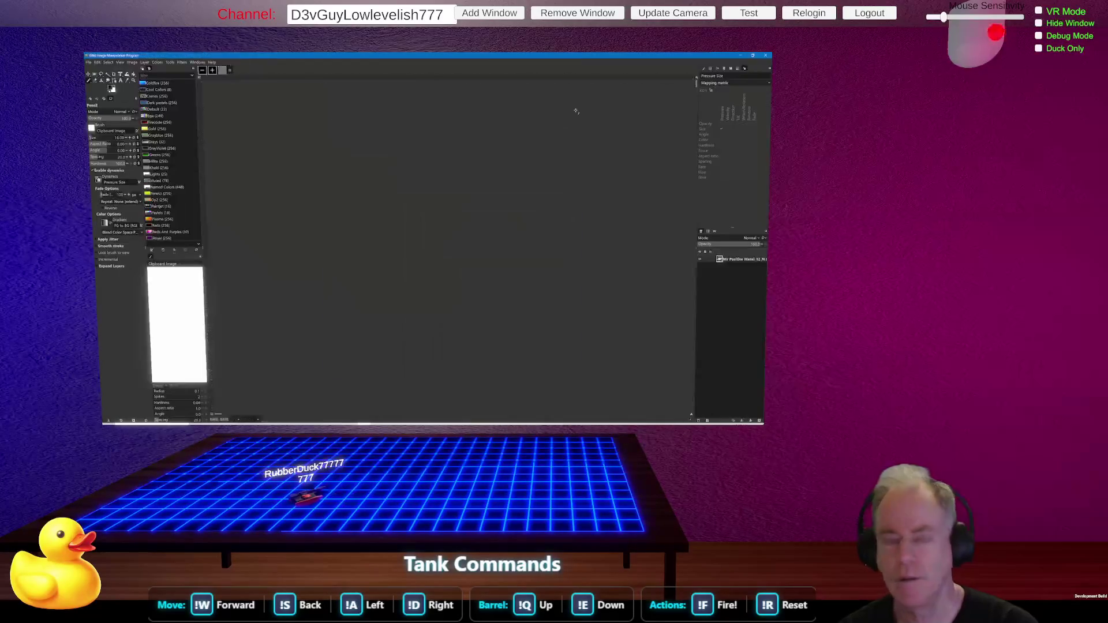
key(alt+Tab)
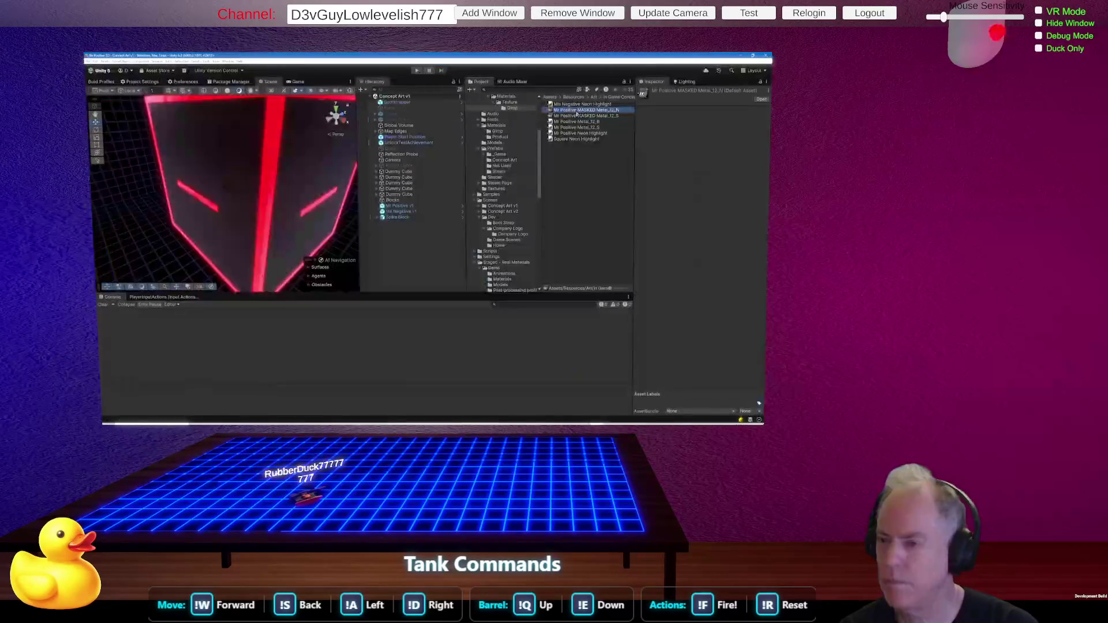
click(578, 116)
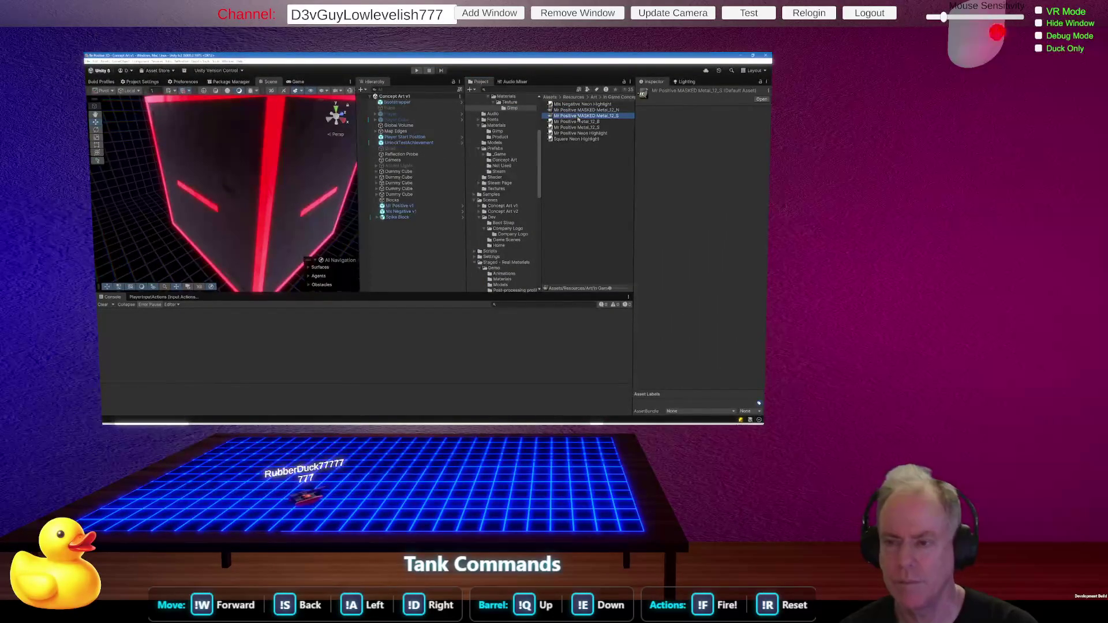
double_click(579, 116)
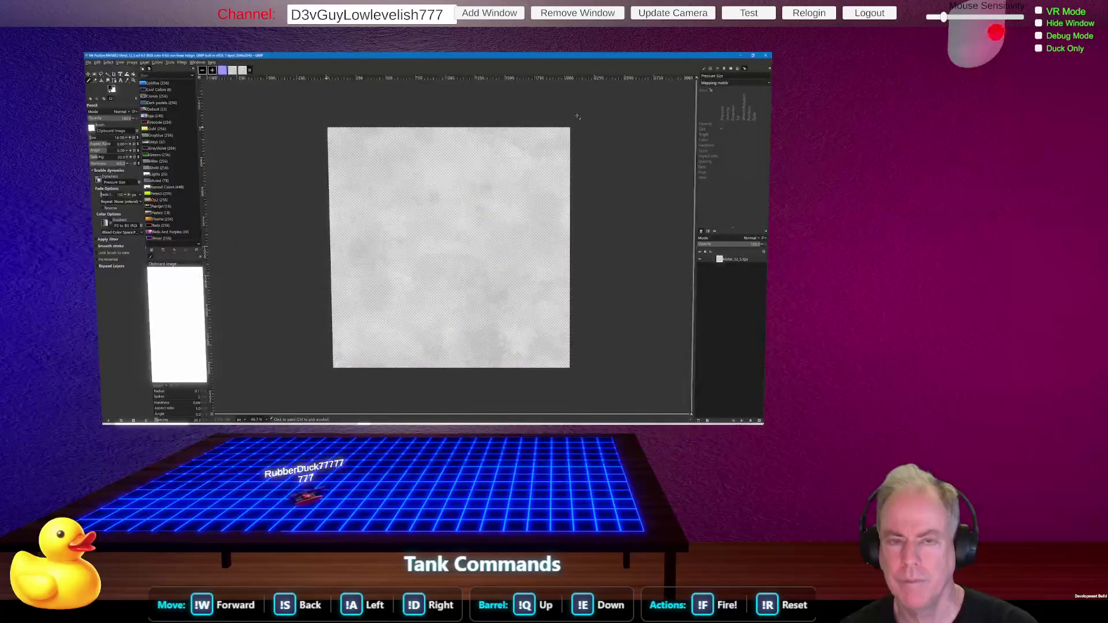
key(alt+Tab)
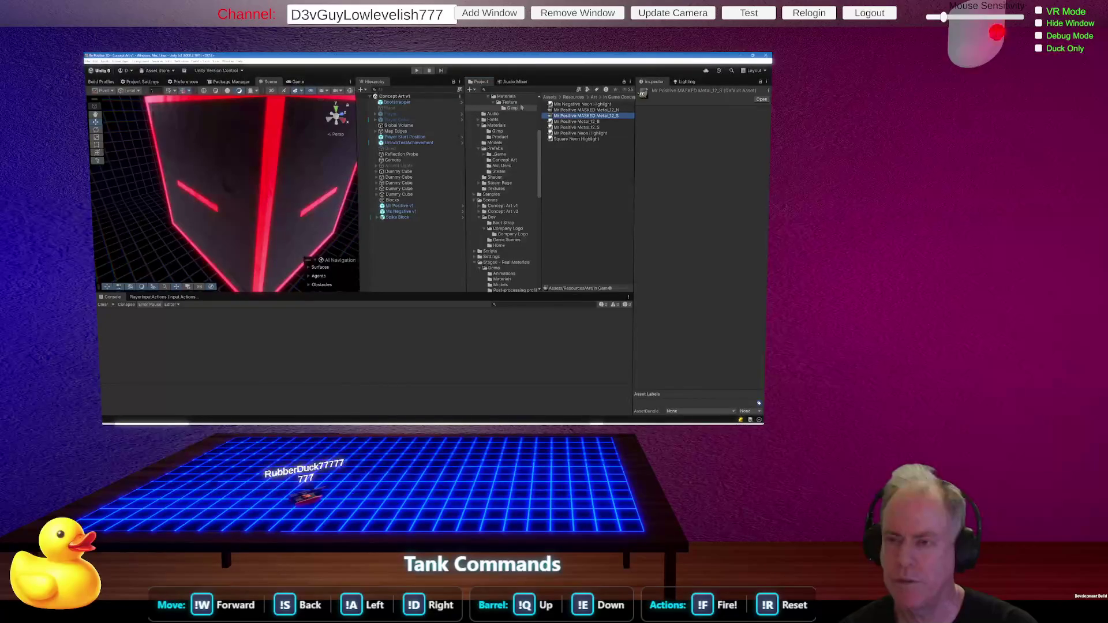
Widen the Project panel and select the Spiked Cube Neon Highlight asset to show it in GIMP.
drag(465, 217, 436, 218)
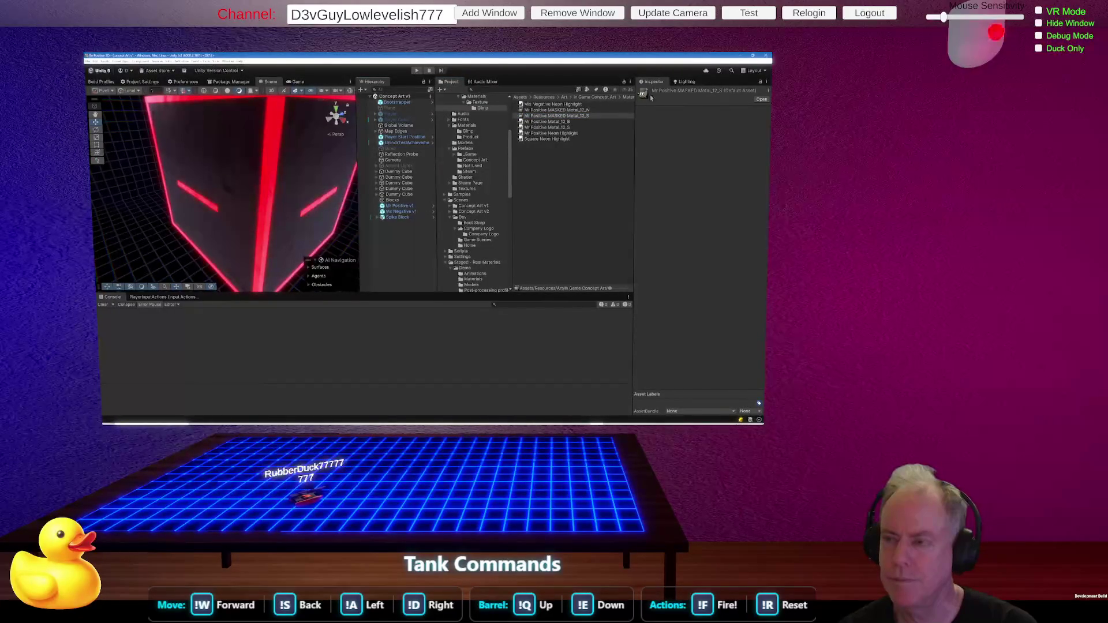
mouse_move(635, 165)
mouse_down()
mouse_move(662, 160)
mouse_move(696, 112)
mouse_up()
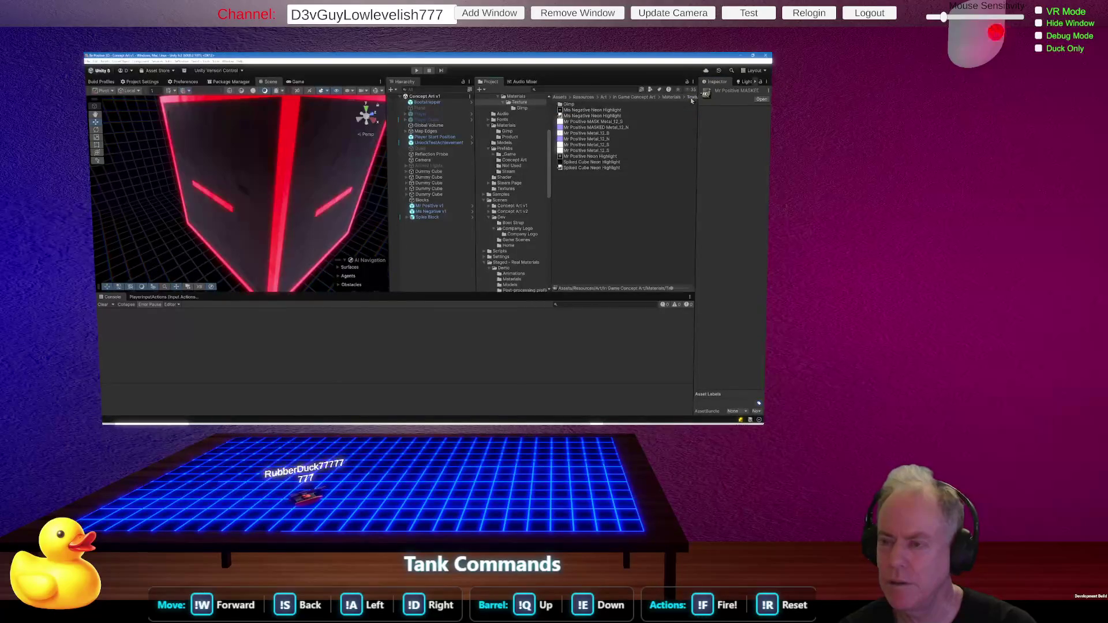
click(590, 169)
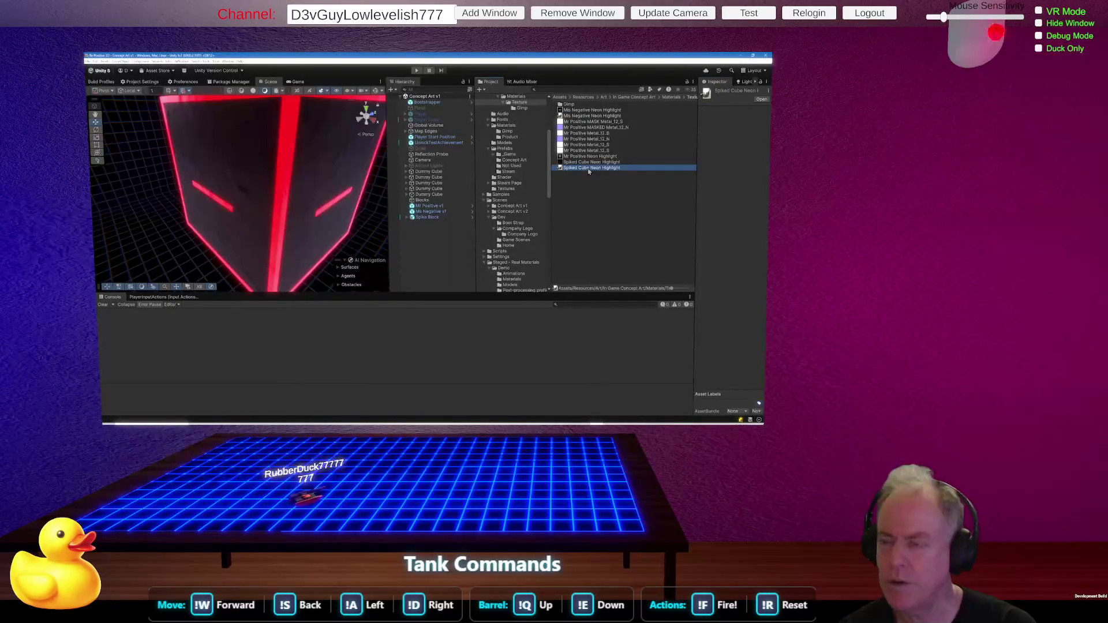
click(582, 116)
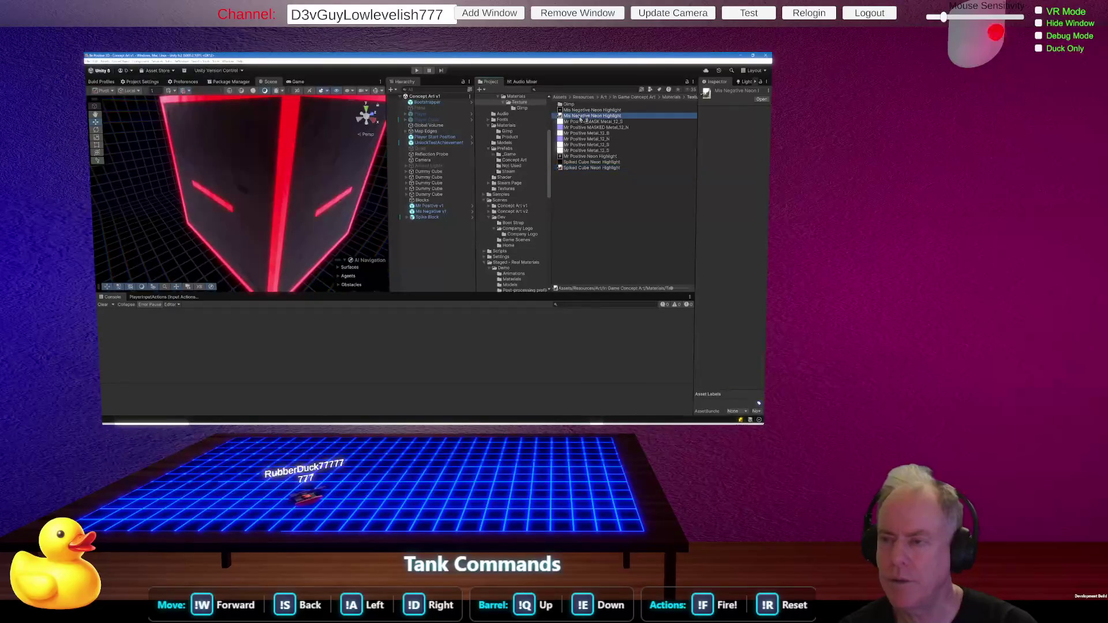
click(591, 168)
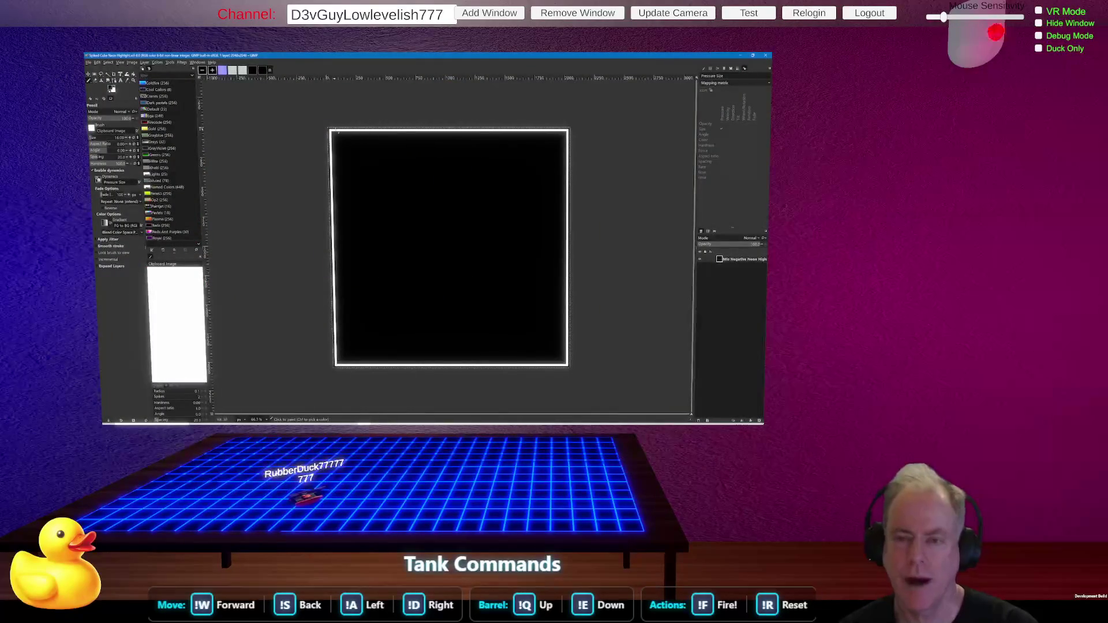
Close the minus, plus, both Metal_12 and Negative Neon Highlight images in GIMP, then return to Unity.
ctrl+scroll(326, 190, up, 6)
ctrl+scroll(326, 190, up, 1)
ctrl+scroll(326, 190, down, 5)
ctrl+scroll(326, 190, down, 5)
click(261, 70)
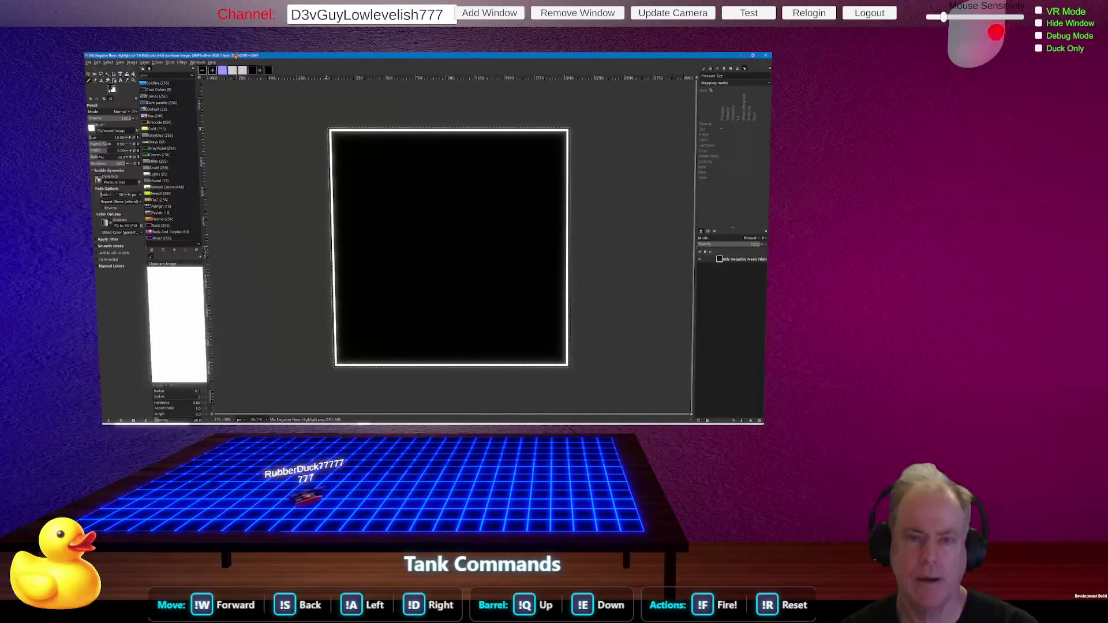
click(202, 71)
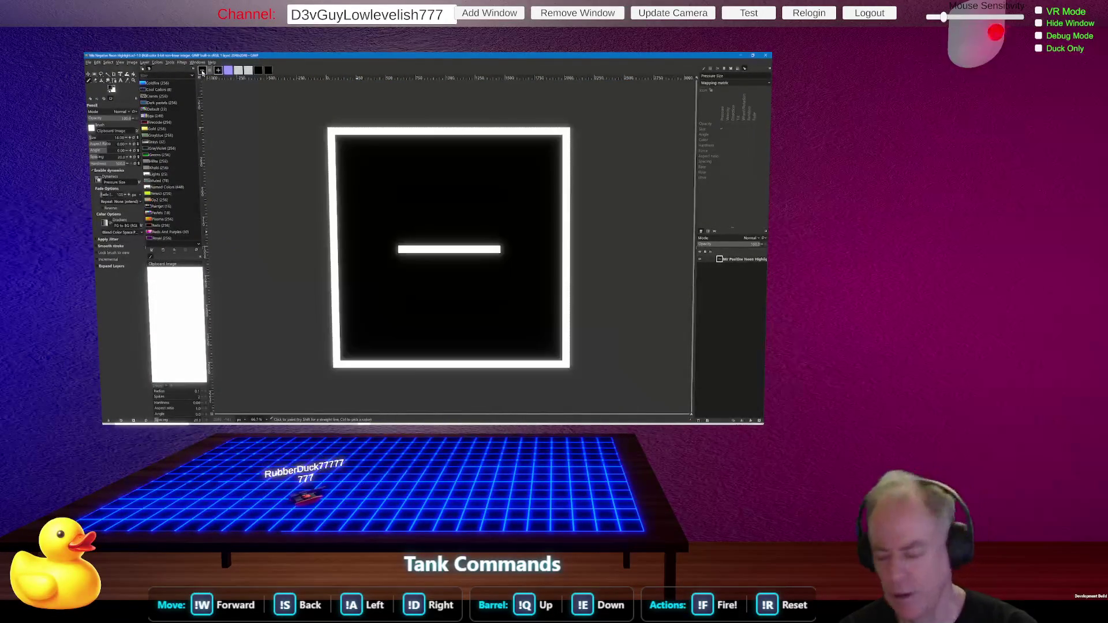
click(209, 72)
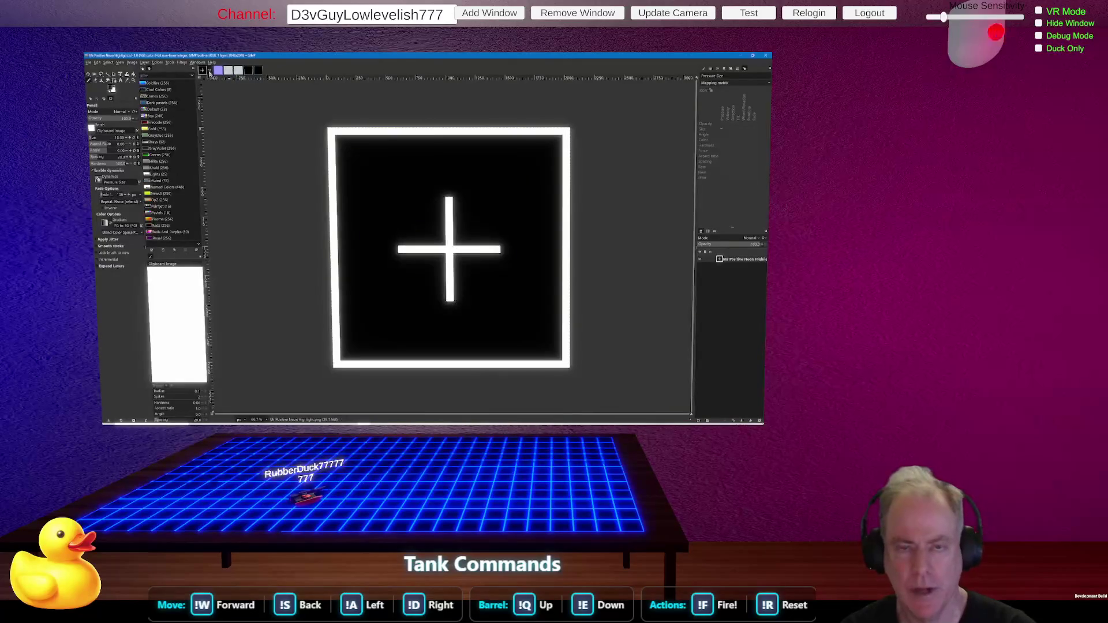
click(209, 73)
click(209, 72)
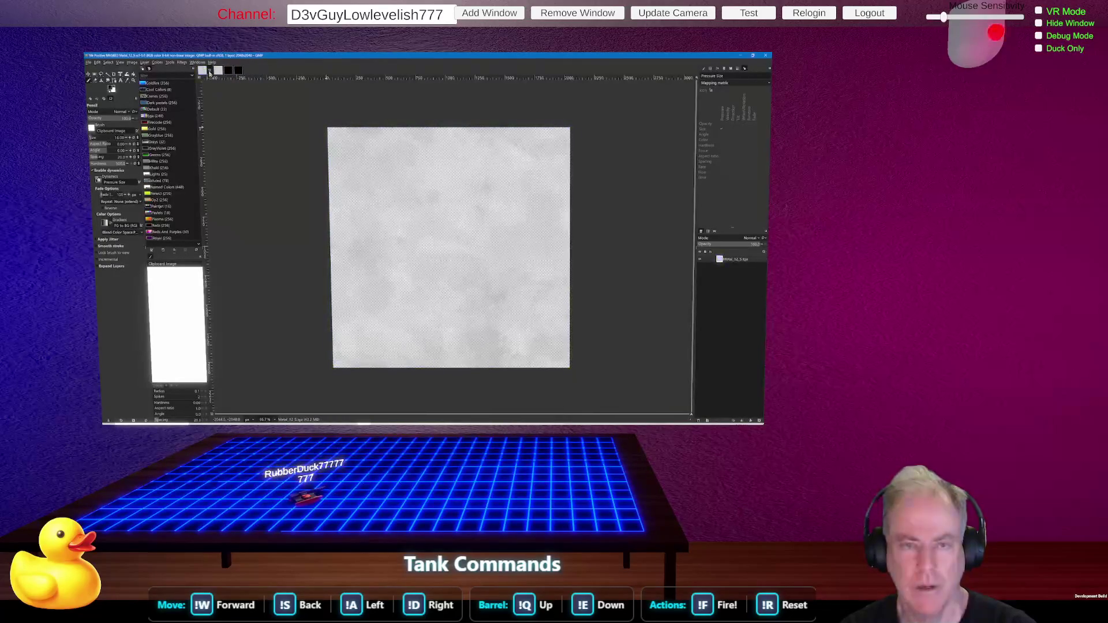
click(209, 72)
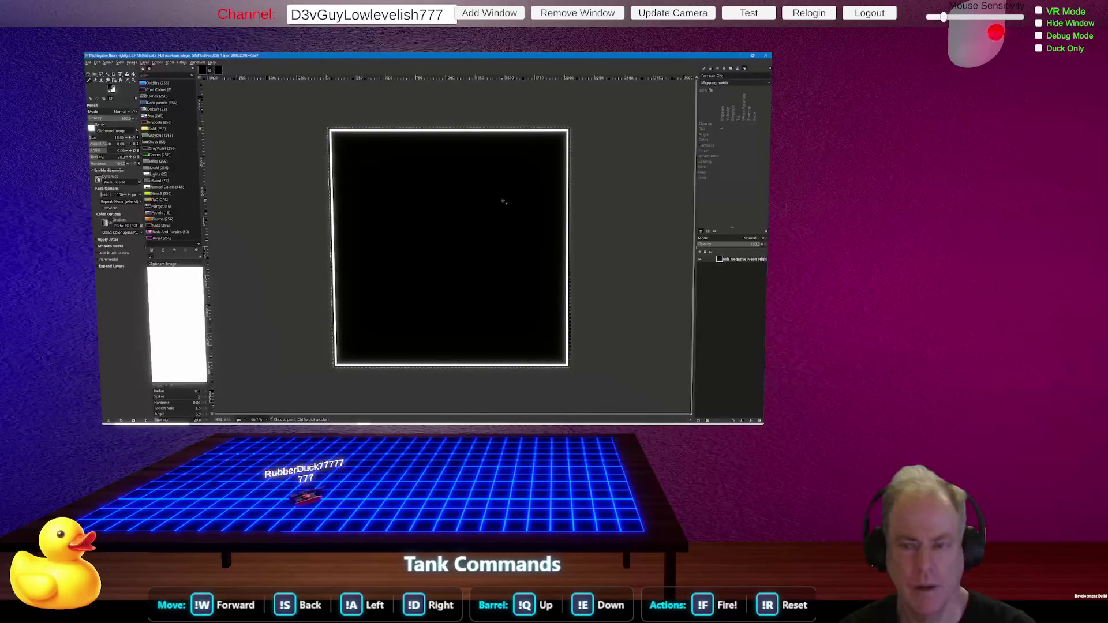
click(209, 72)
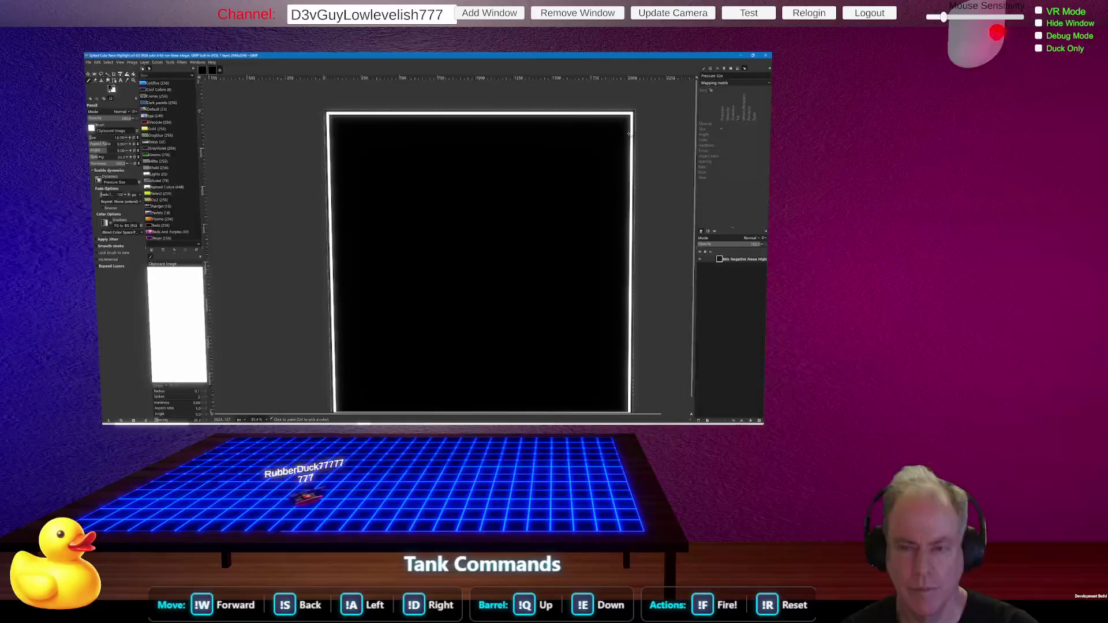
key(alt+Tab)
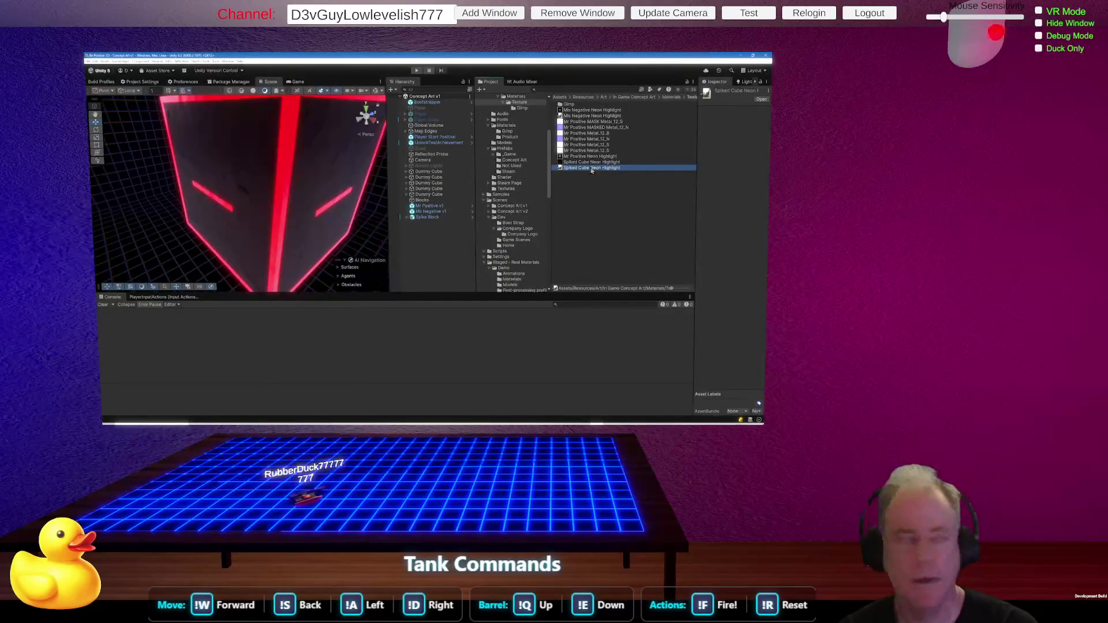
Move Spiked Cube Neon Highlight into the Gimp folder in the Project panel.
drag(589, 171, 584, 106)
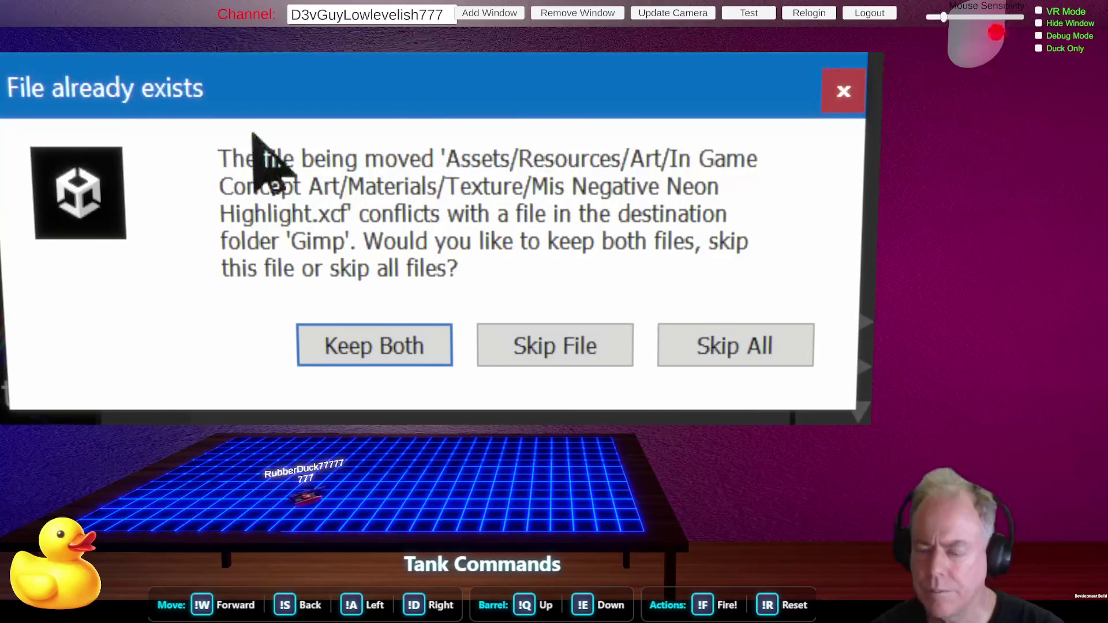
Keep both conflicting files, open the Gimp folder, and delete the original Mis Negative Neon Highlight.
click(417, 353)
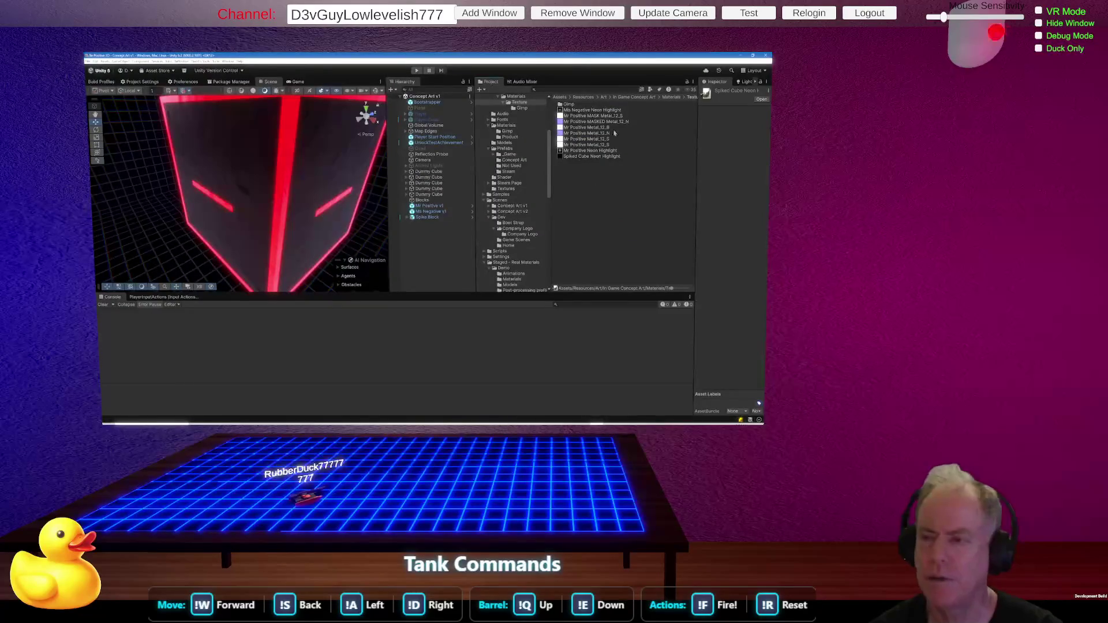
double_click(574, 106)
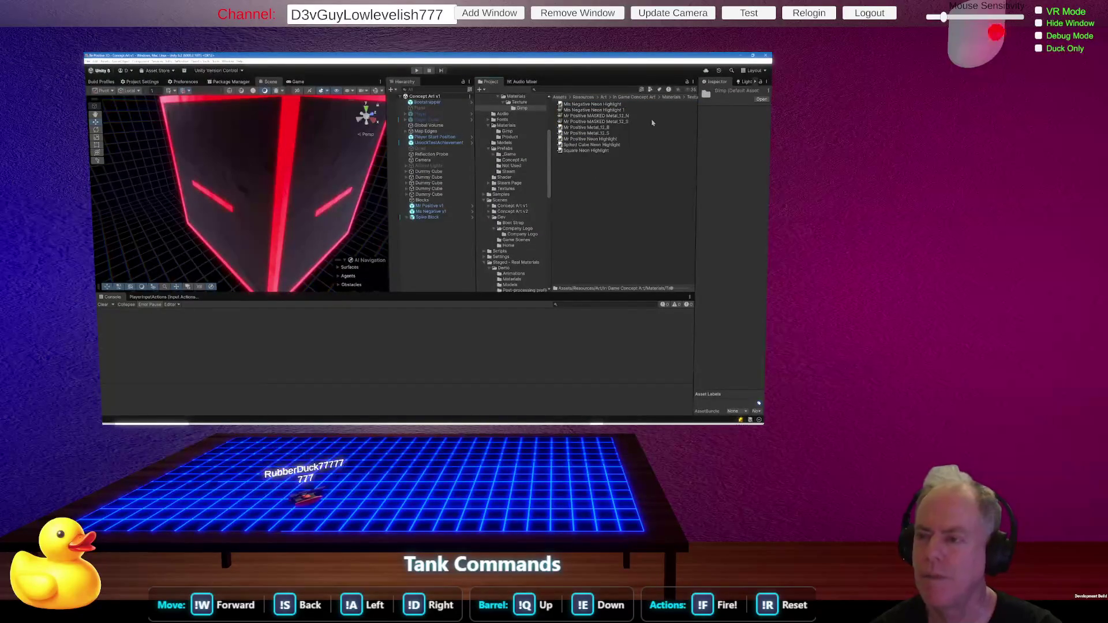
click(622, 105)
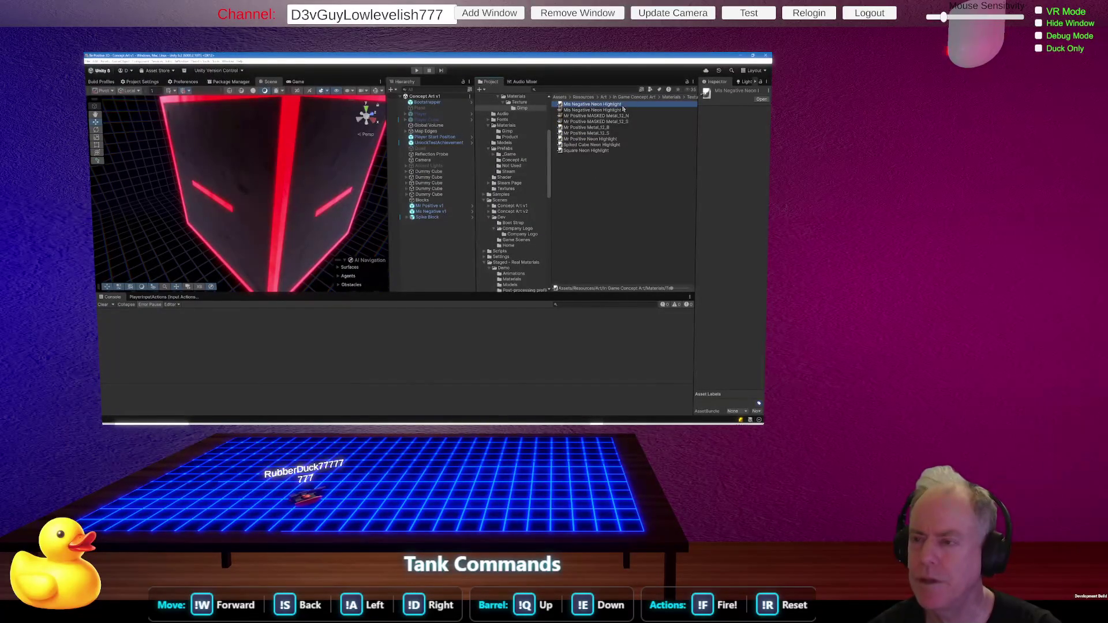
click(583, 110)
click(589, 104)
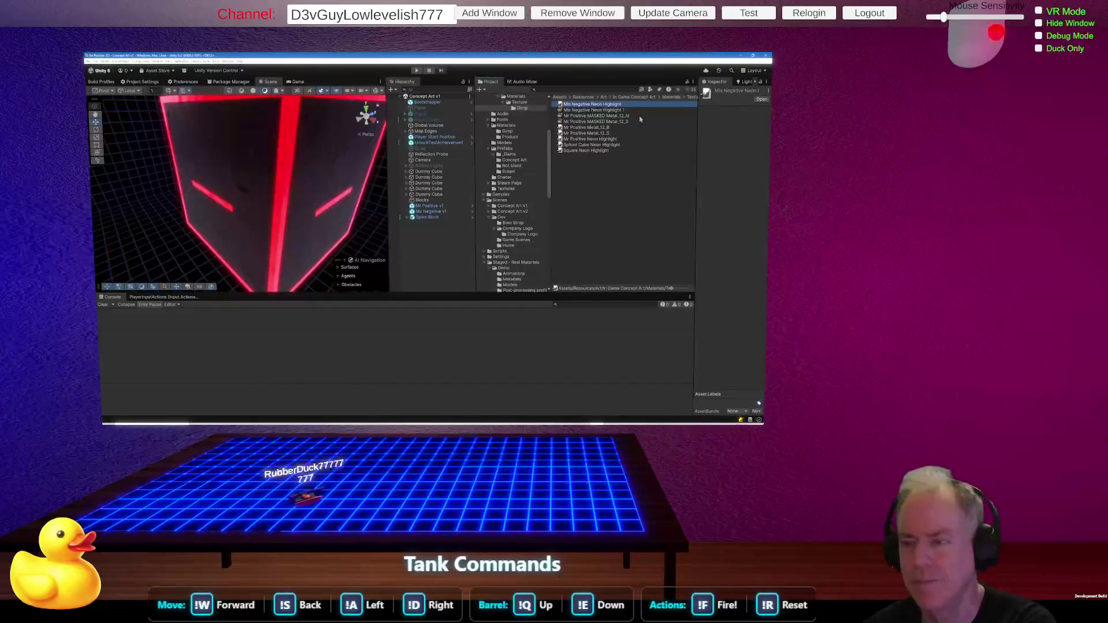
key(Delete)
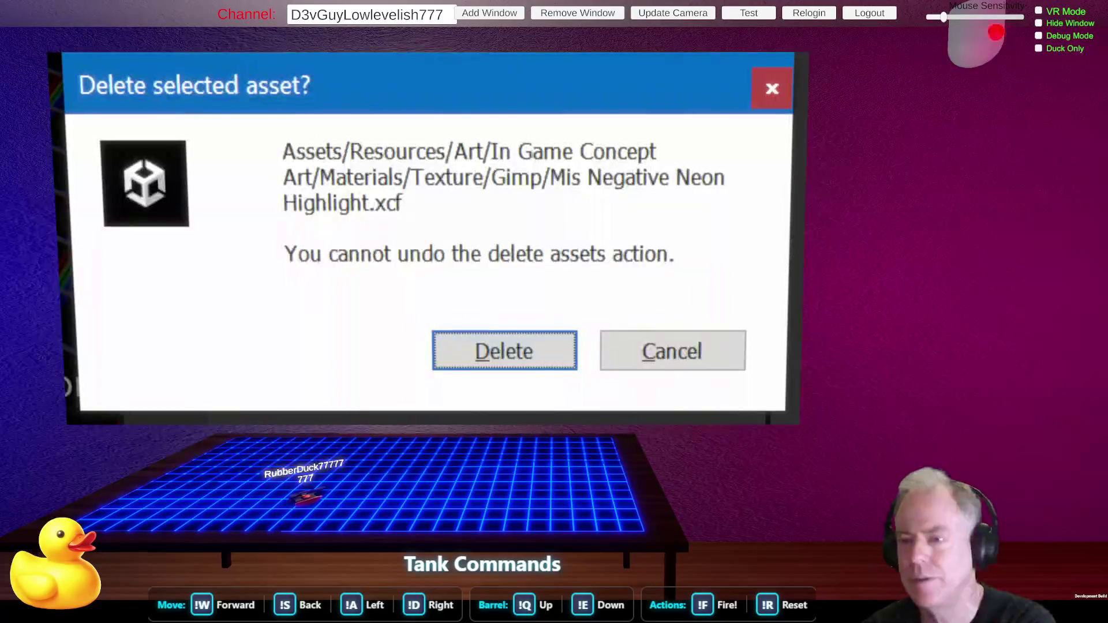
Confirm the deletion so only Mis Negative Neon Highlight 1 remains, then return to Unity.
click(544, 347)
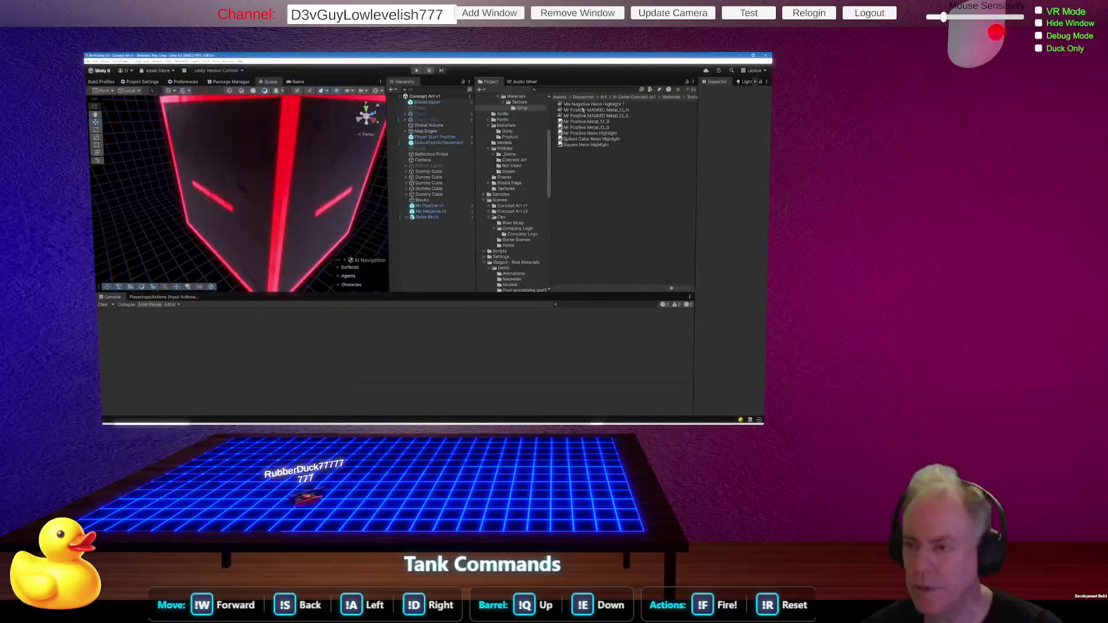
click(581, 105)
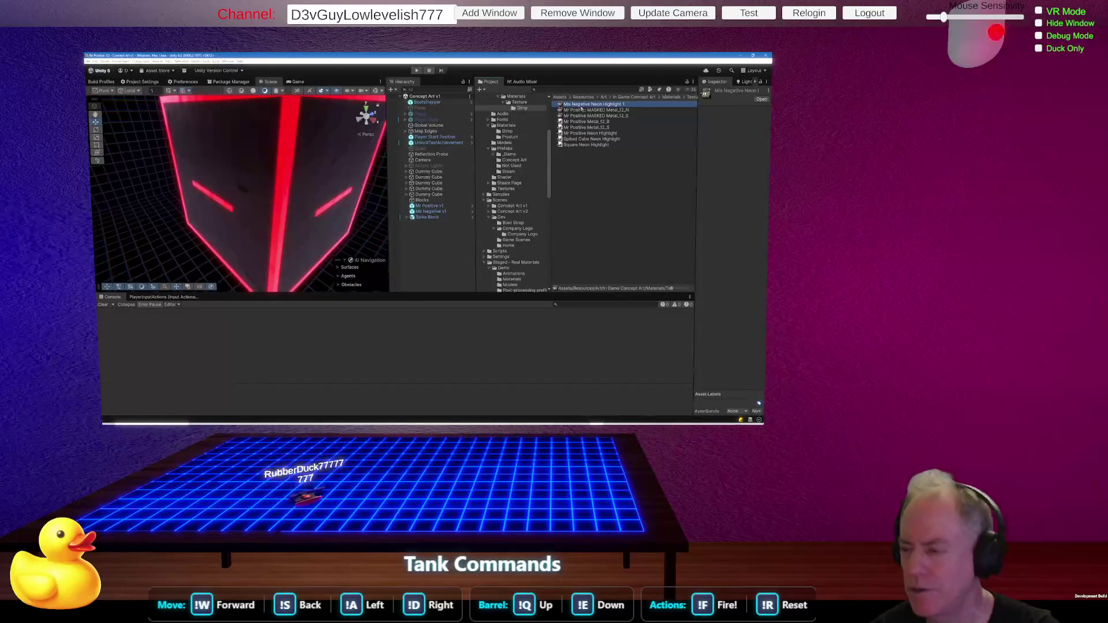
click(573, 122)
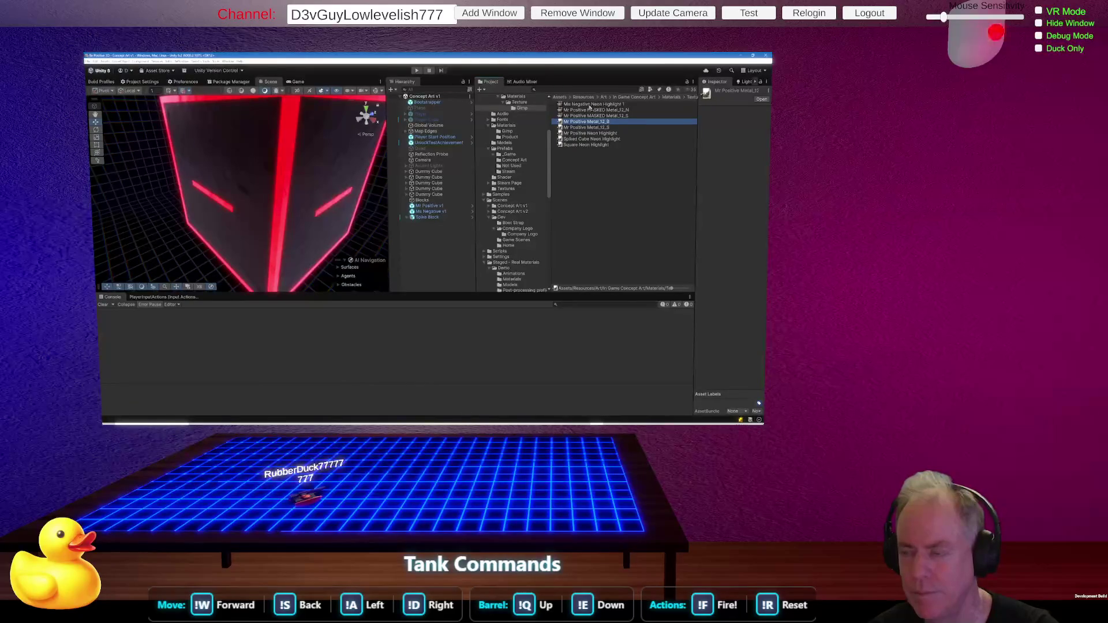
click(591, 105)
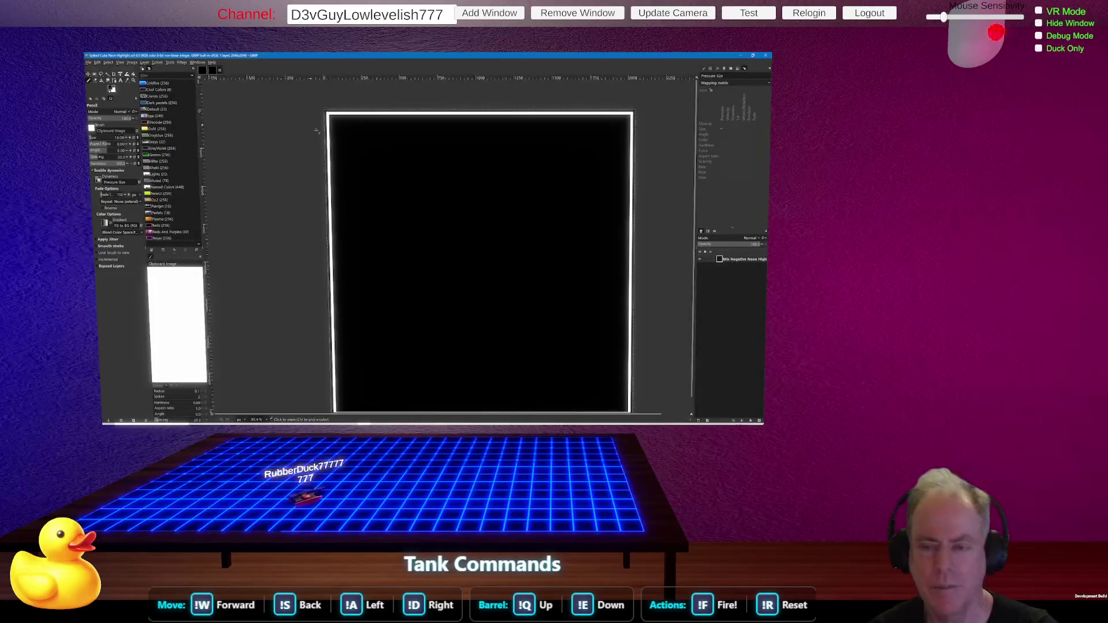
key(alt+Tab)
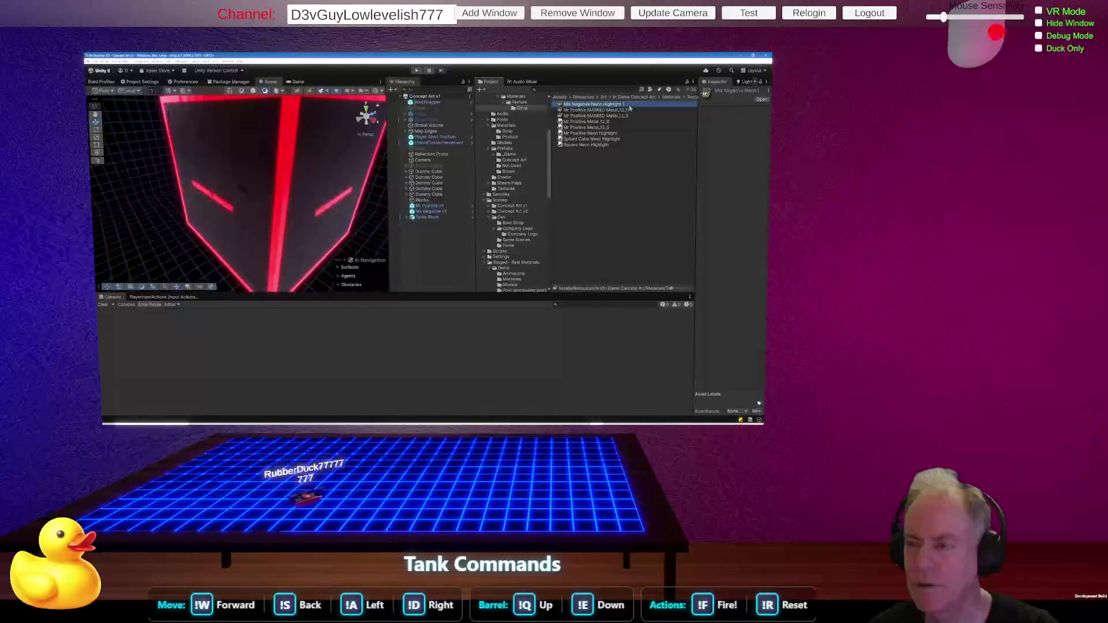
Confirm the Mis Negative Neon Highlight material's name and select the Mr Positive Metal_12_B texture.
click(629, 105)
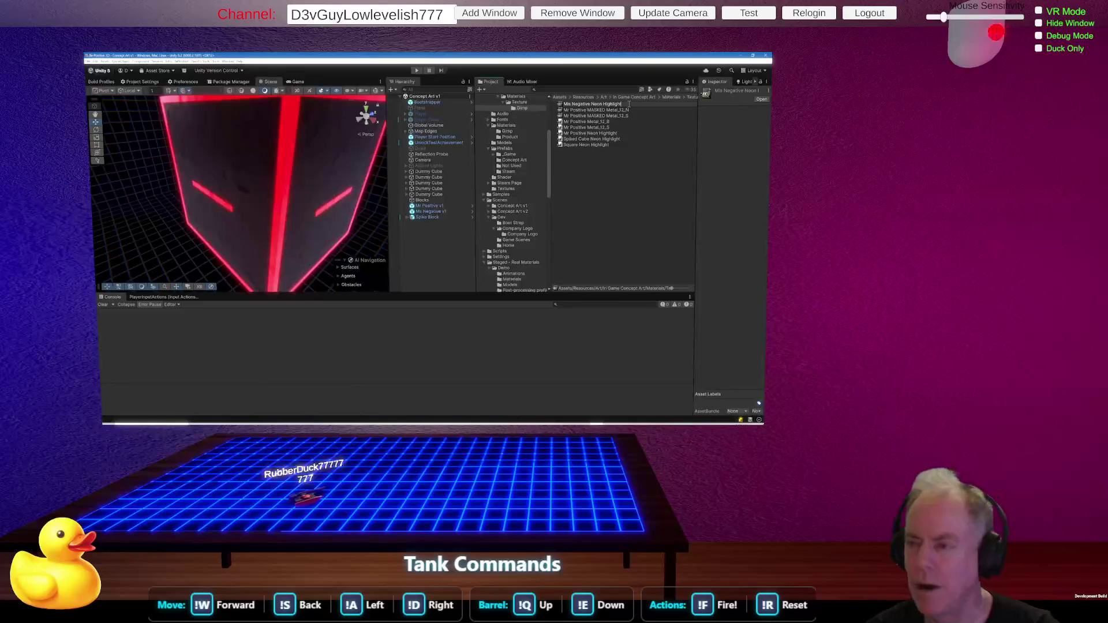
key(Return)
click(602, 122)
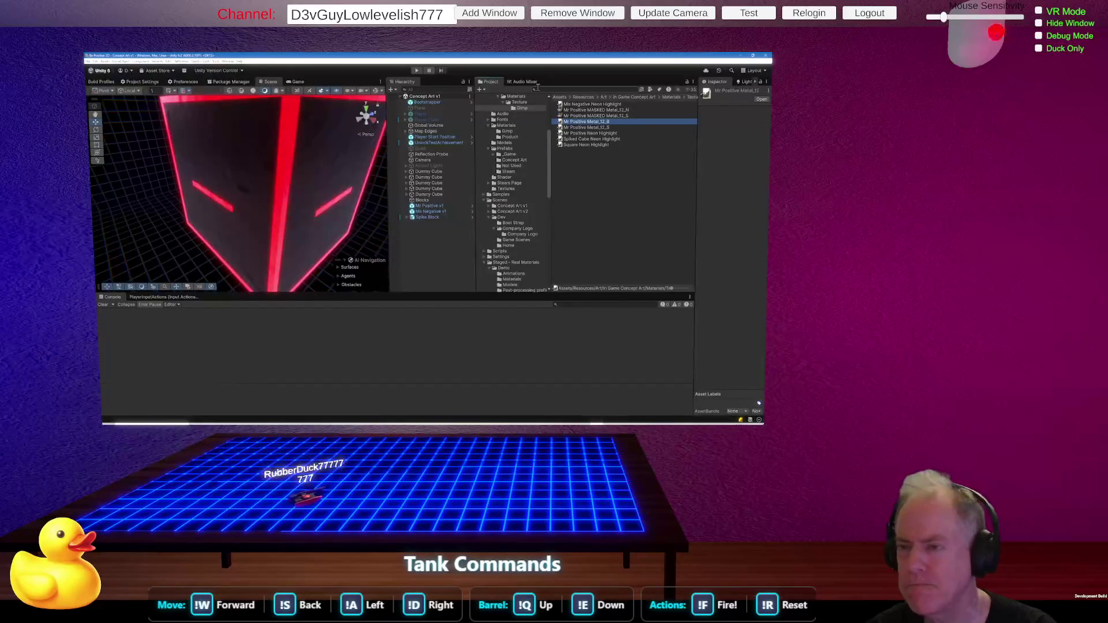
Delete Mr Positive MASKED Metal_12_N from the Texture folder and pull the view back to the cubes.
click(689, 97)
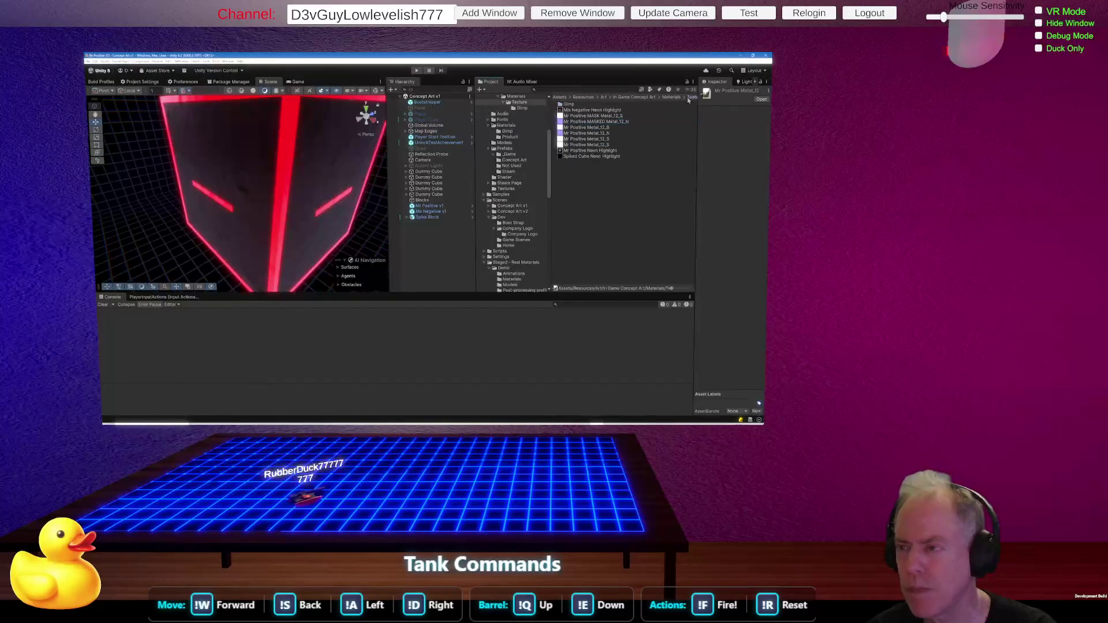
click(594, 122)
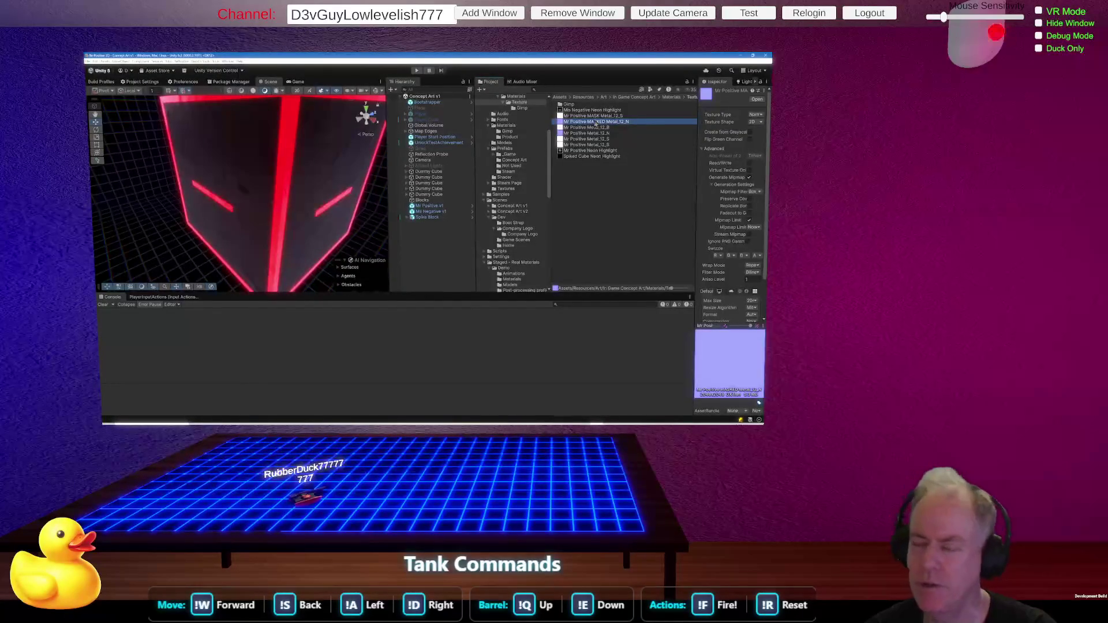
right_click(590, 121)
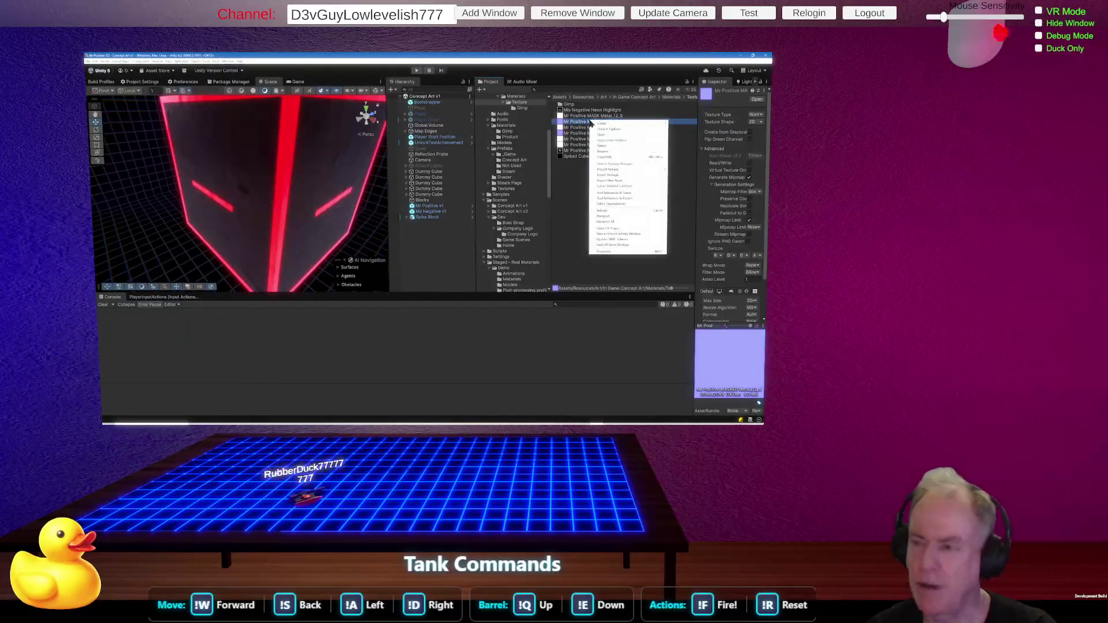
click(630, 146)
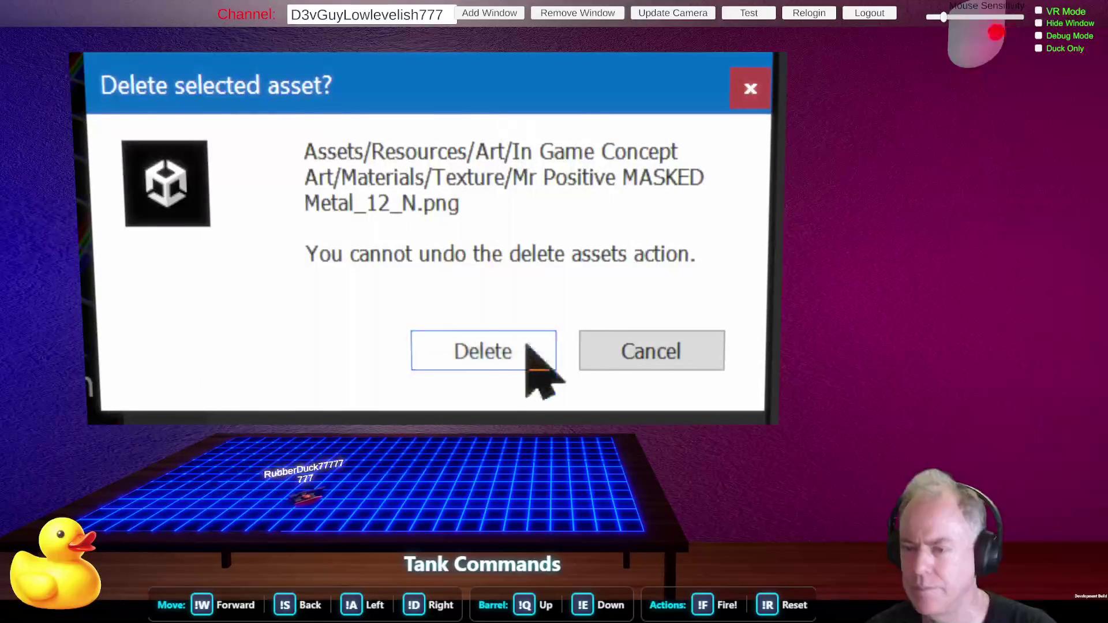
click(492, 357)
mouse_move(265, 162)
mouse_down()
mouse_move(233, 173)
mouse_move(237, 198)
mouse_move(324, 242)
mouse_move(451, 268)
mouse_move(452, 207)
mouse_up()
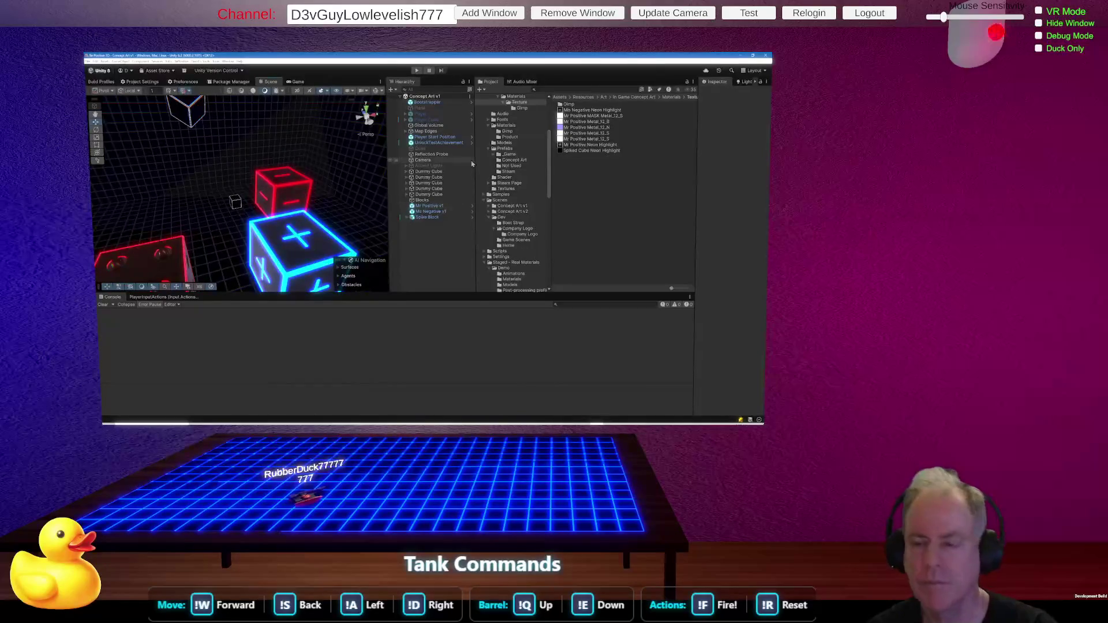
Place the Concept Art Negative v2 prefab beside the cubes and bring up grid snapping settings.
click(511, 150)
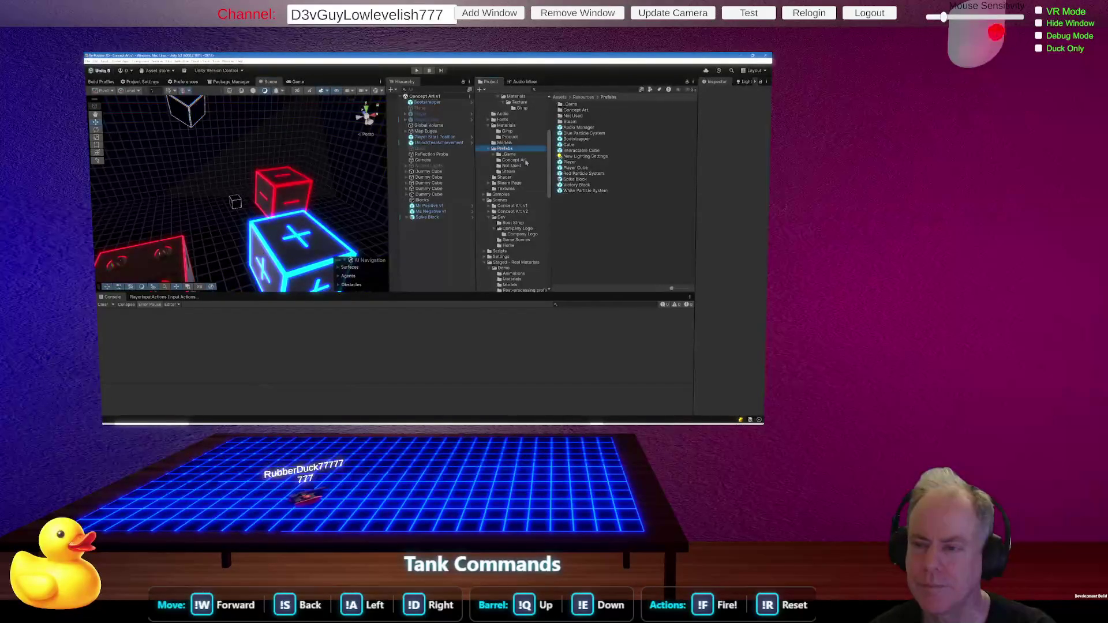
click(528, 161)
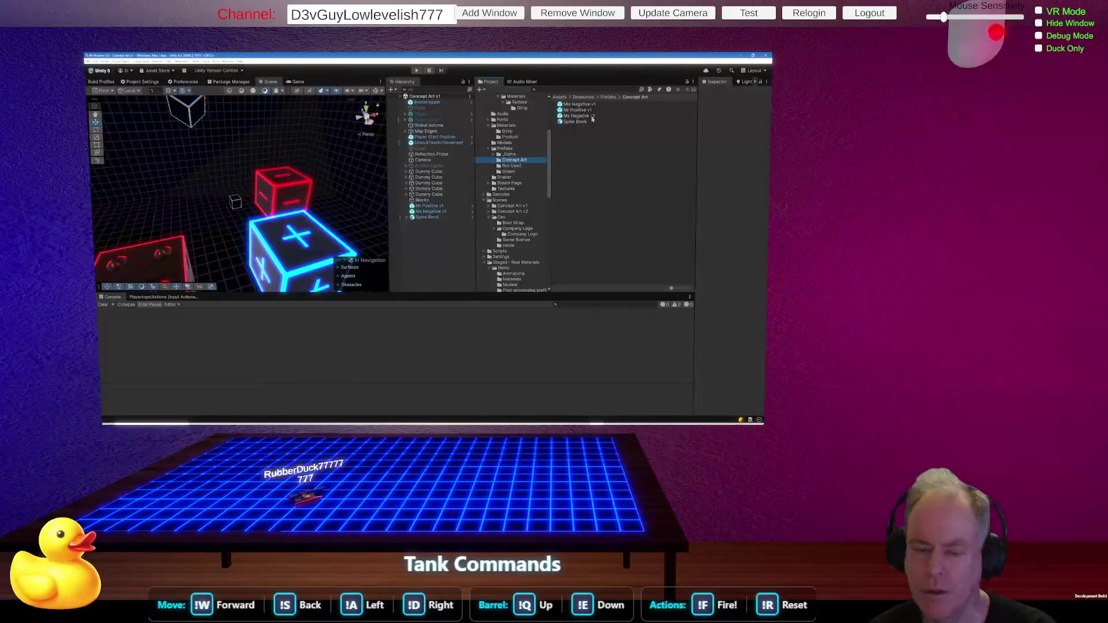
mouse_move(593, 119)
mouse_down()
mouse_move(213, 220)
mouse_move(245, 213)
mouse_move(266, 200)
mouse_move(201, 199)
mouse_move(213, 237)
mouse_move(214, 186)
mouse_move(317, 215)
mouse_move(586, 247)
mouse_move(245, 269)
mouse_up()
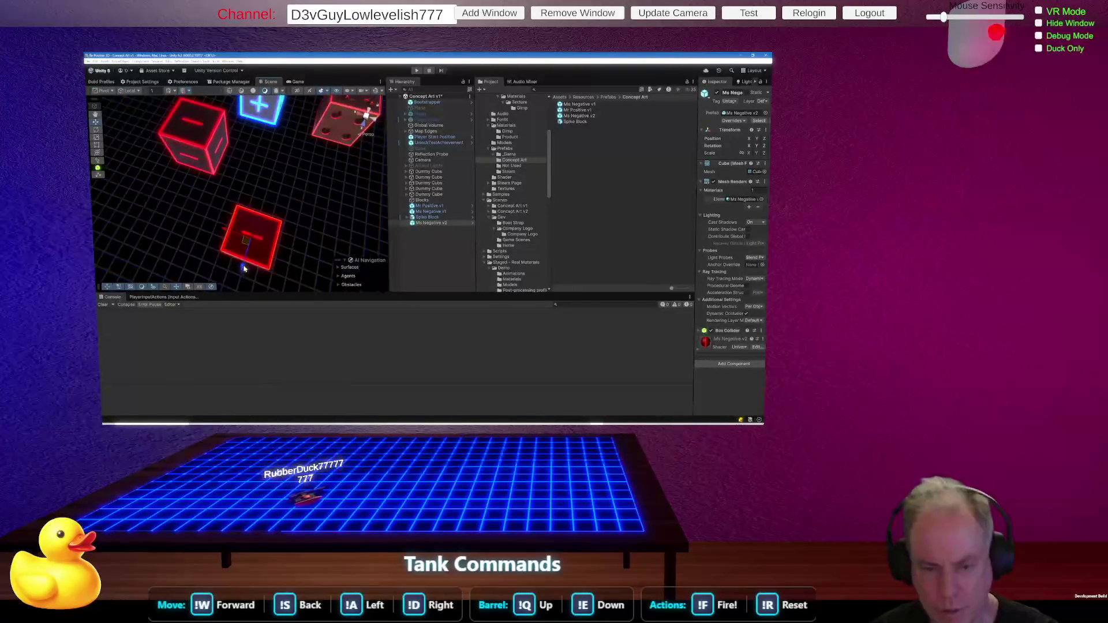
mouse_move(259, 227)
mouse_down()
mouse_move(283, 156)
mouse_move(328, 149)
mouse_move(333, 133)
mouse_move(158, 125)
mouse_up()
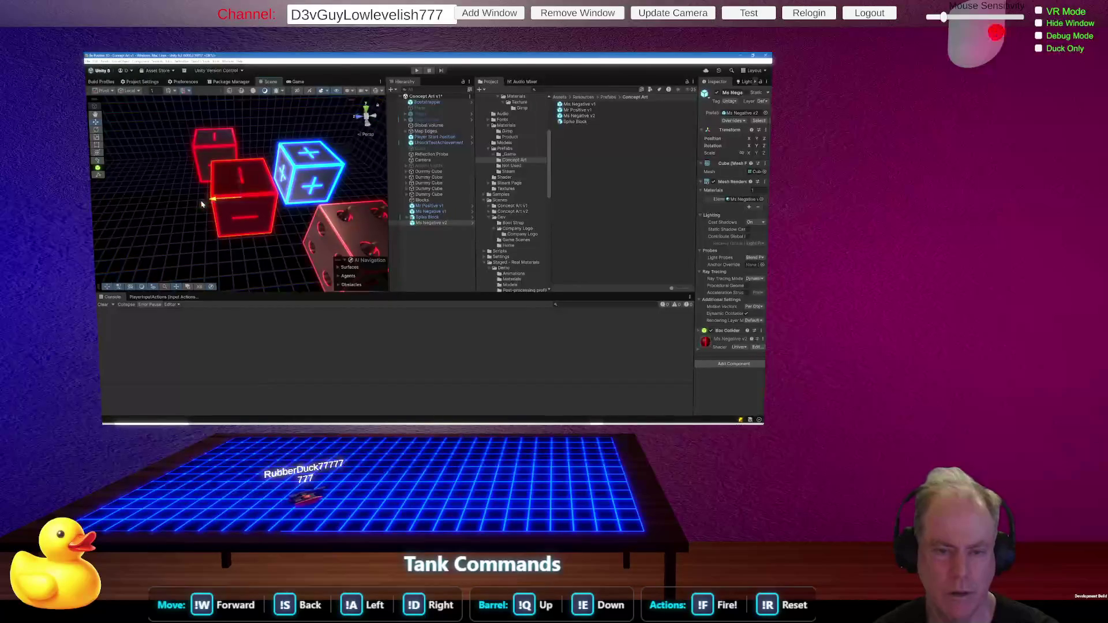
mouse_move(218, 201)
mouse_down()
mouse_move(181, 204)
mouse_move(267, 57)
mouse_up()
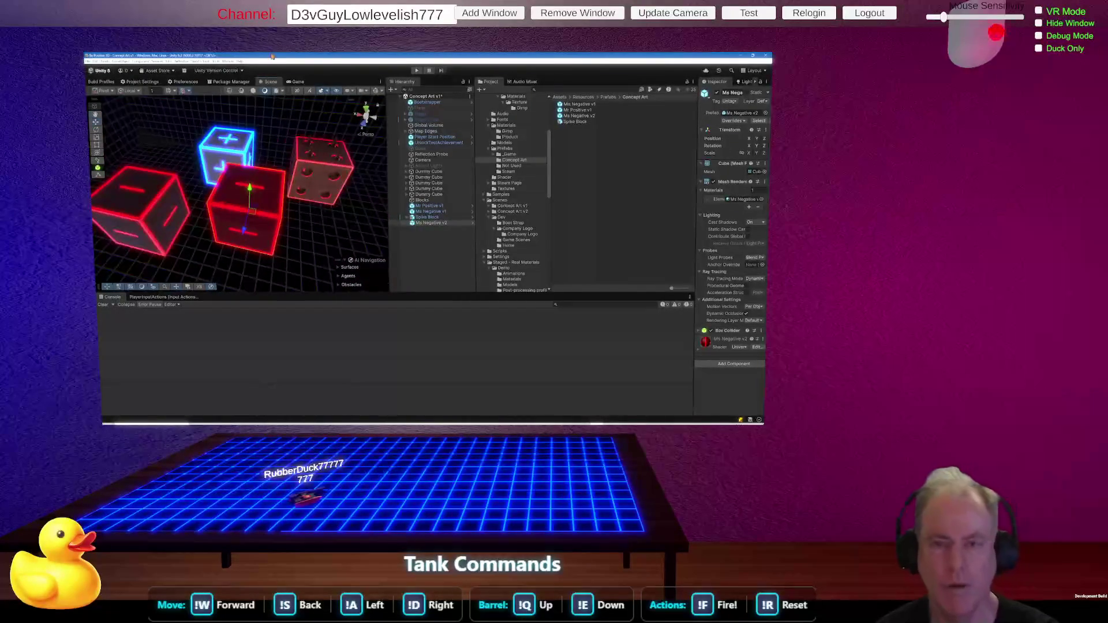
click(187, 91)
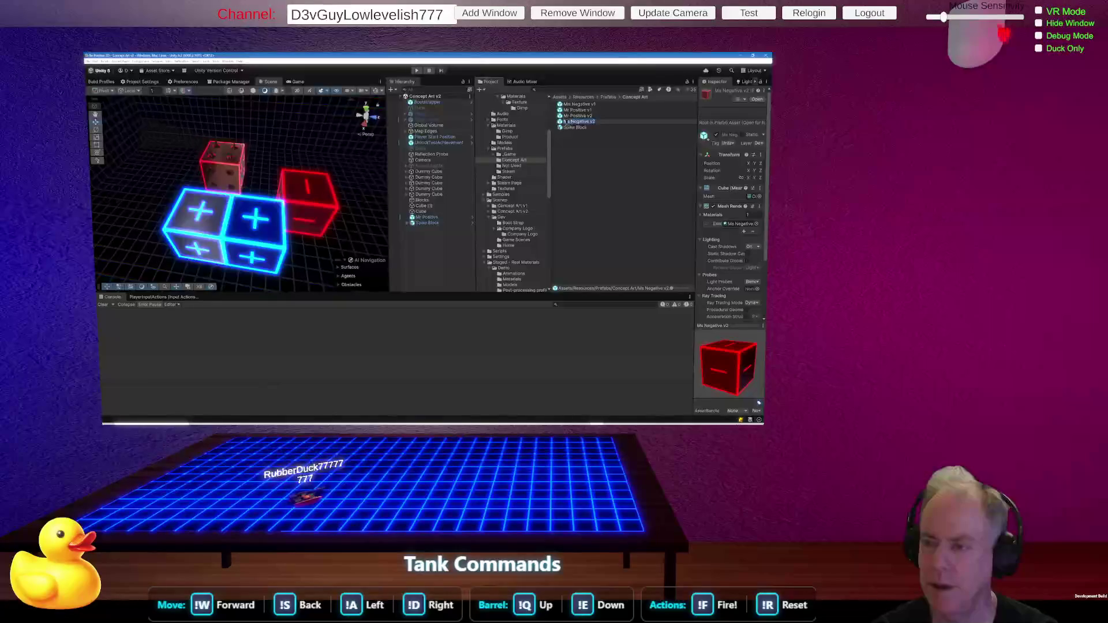
Finish the negative prefab's name and look through the Mr Positive v1, v2 and negative prefabs.
key(Return)
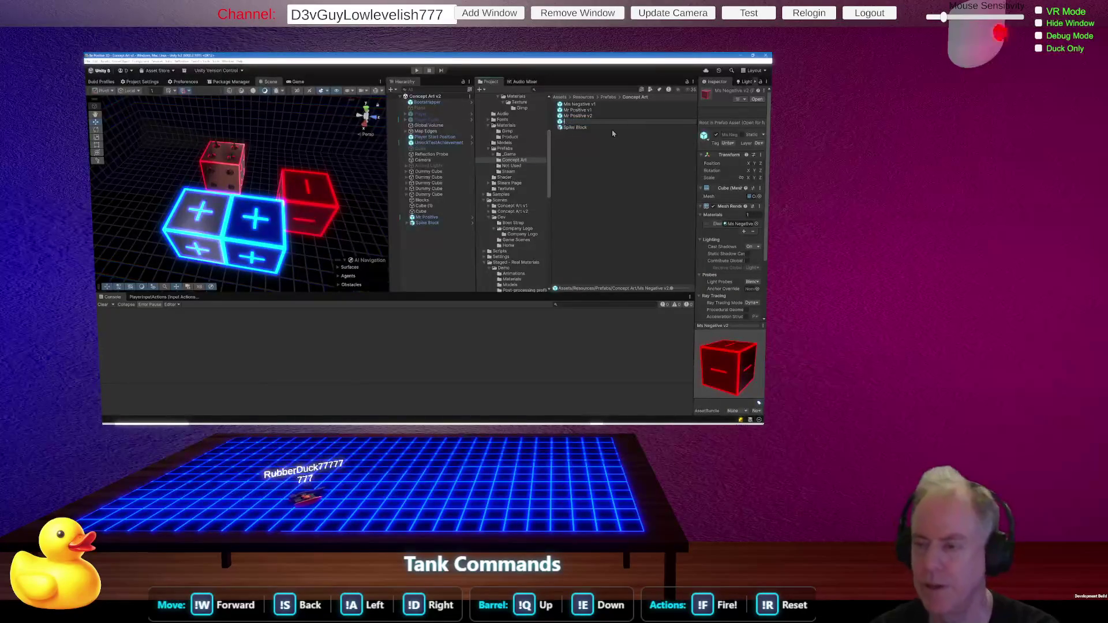
key(Up)
key(Up)
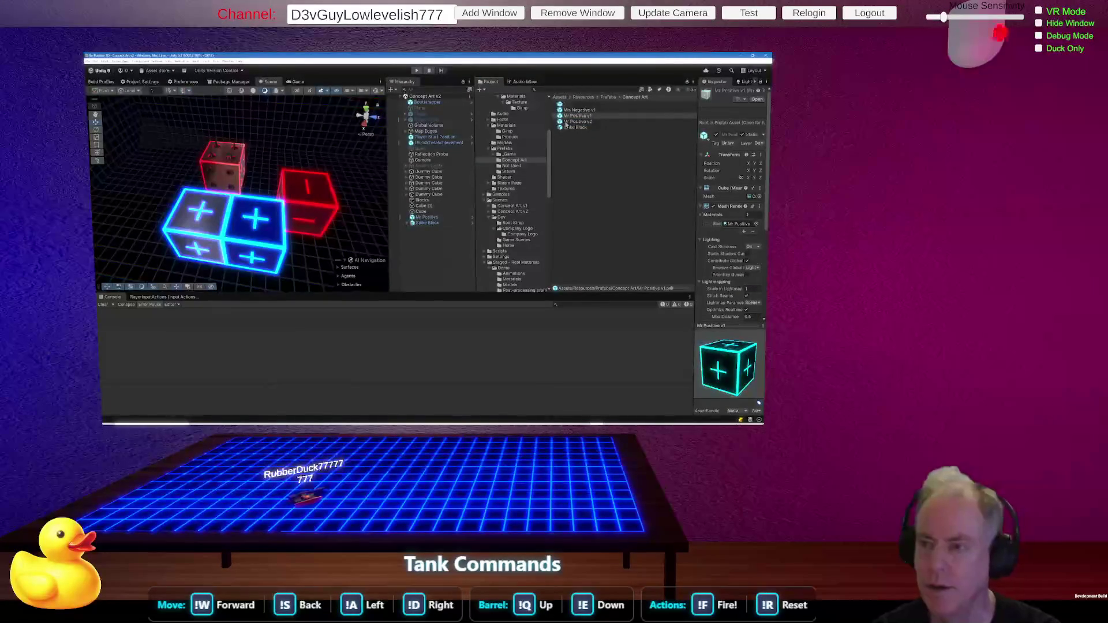
click(565, 122)
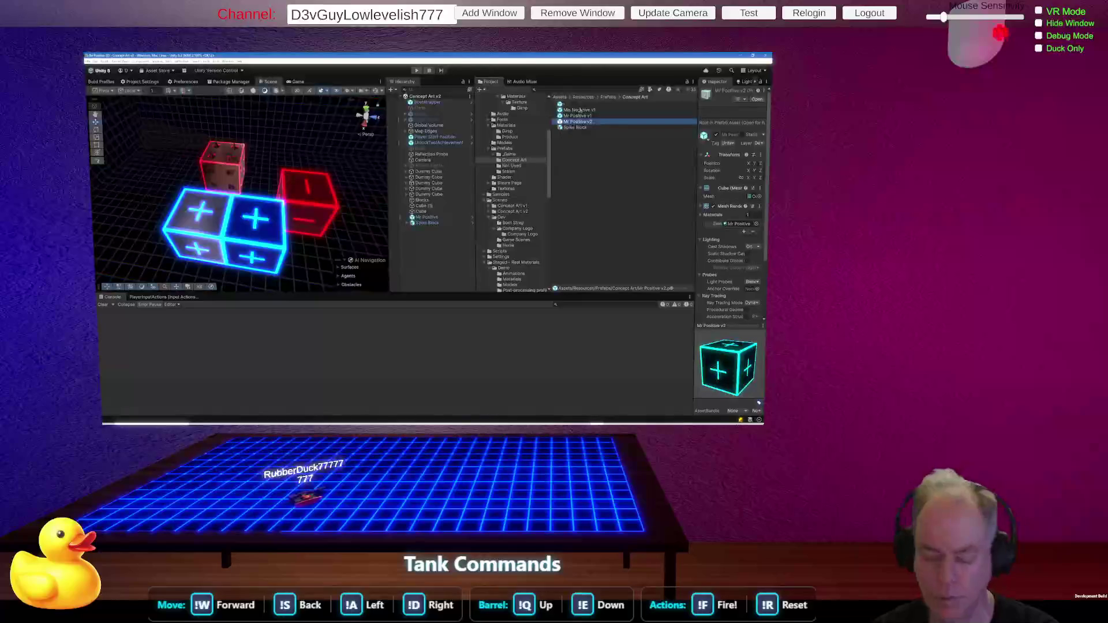
click(586, 116)
key(Down)
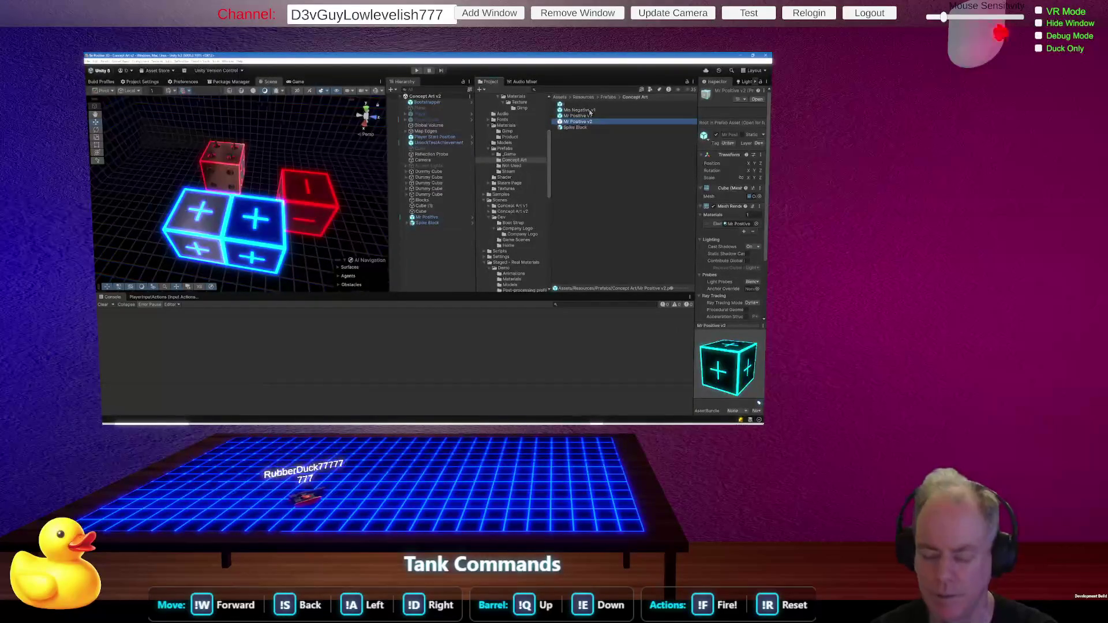
key(Up)
key(Up)
key(Up)
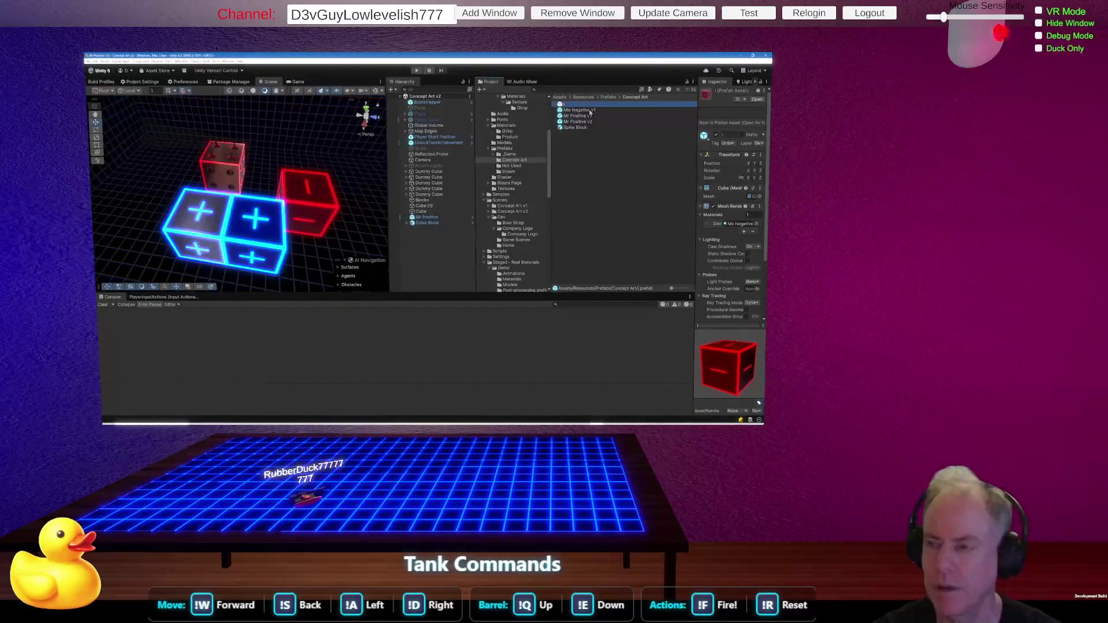
key(Down)
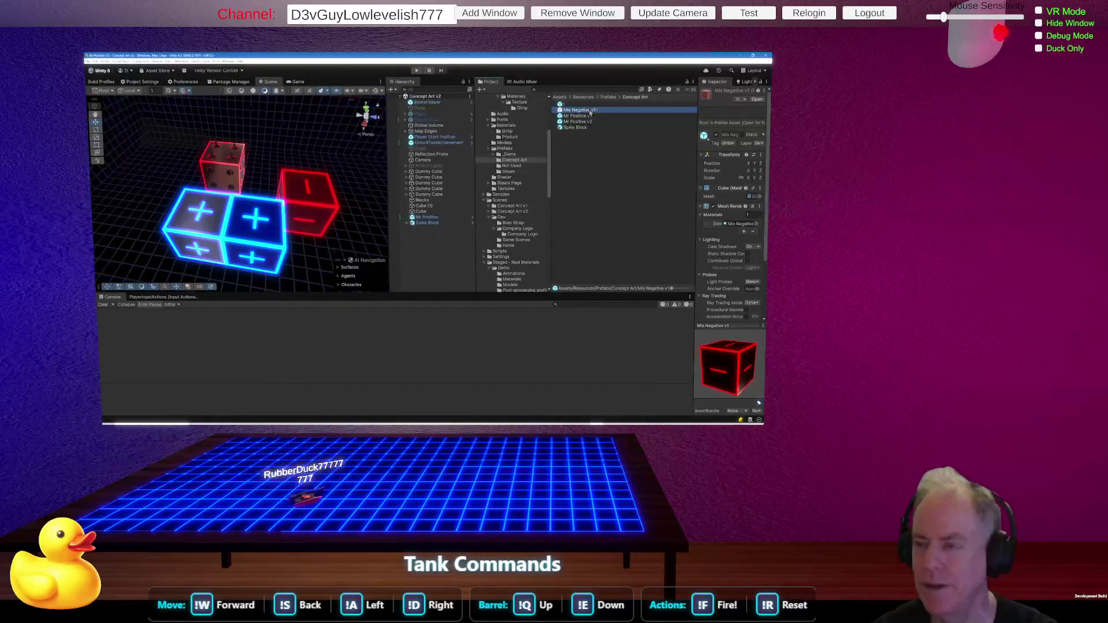
Rename the unnamed red cube prefab with the pasted Mis Negative name, then select the scene's red Cube.
click(590, 112)
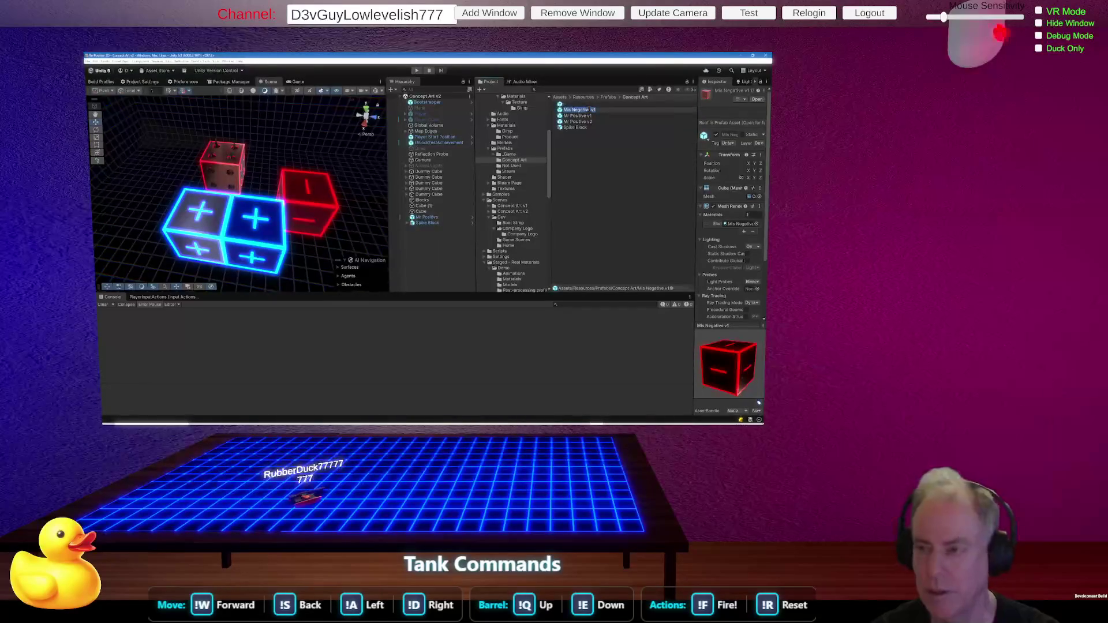
click(585, 106)
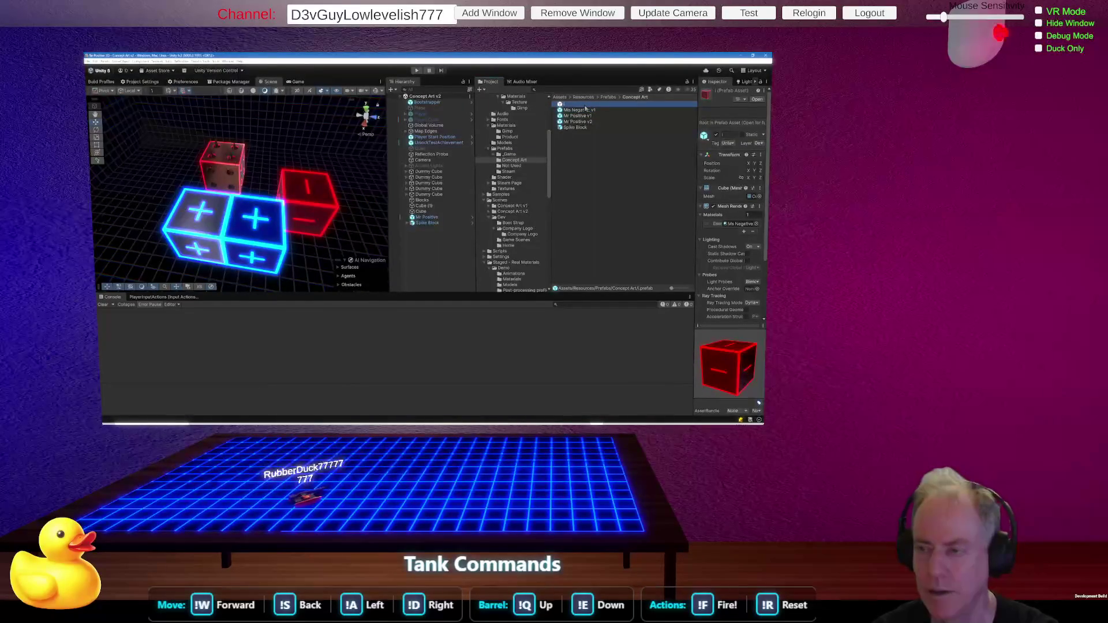
key(F2)
text(Mis Negative v1)
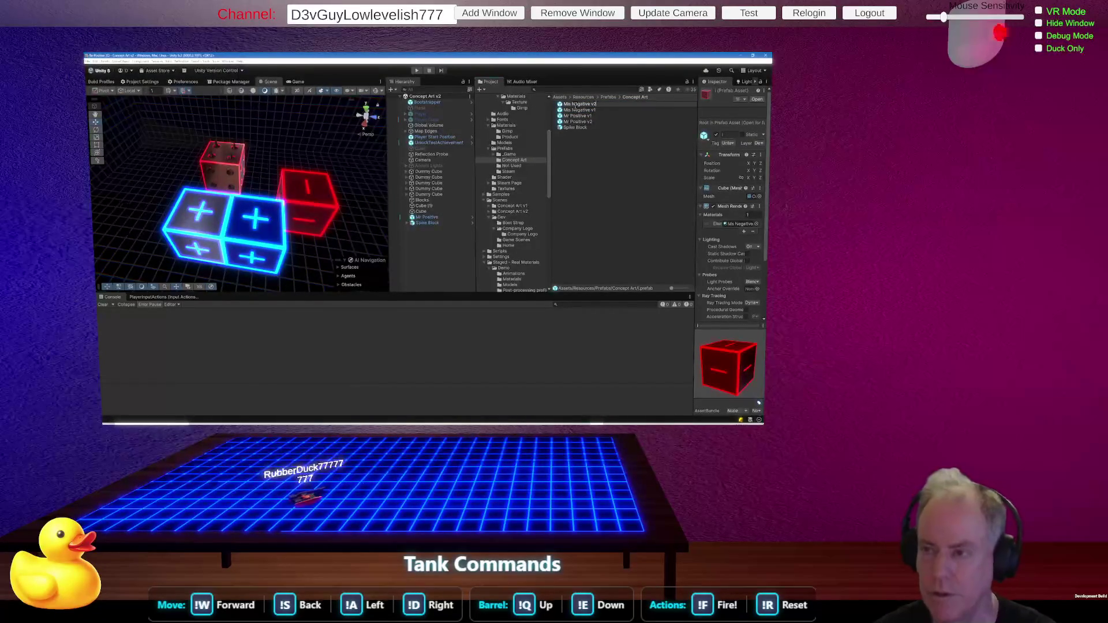
key(Return)
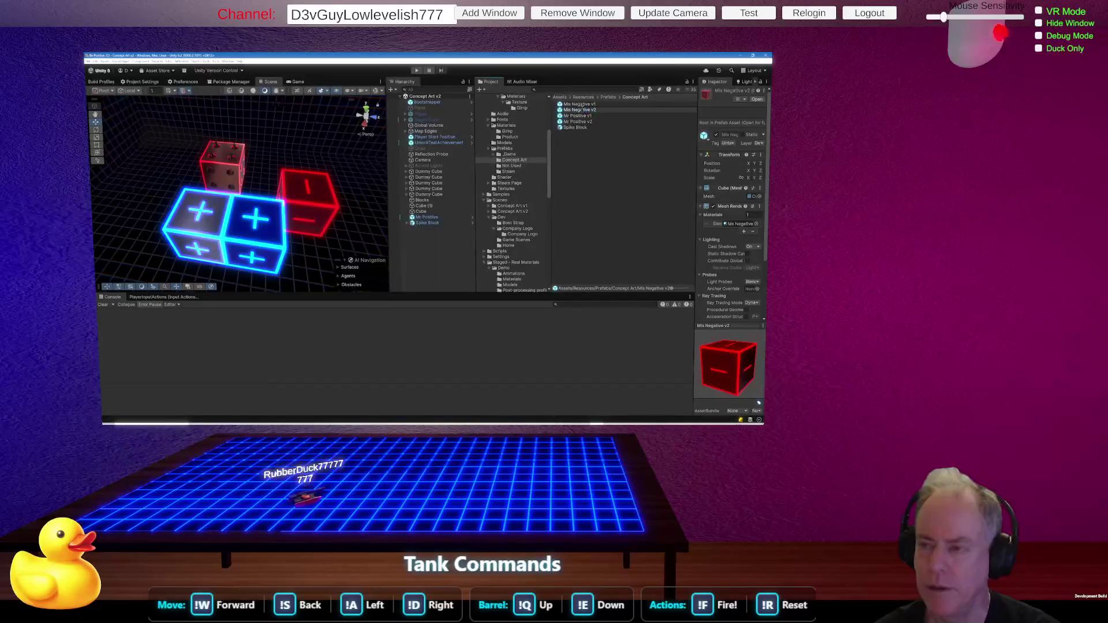
click(608, 110)
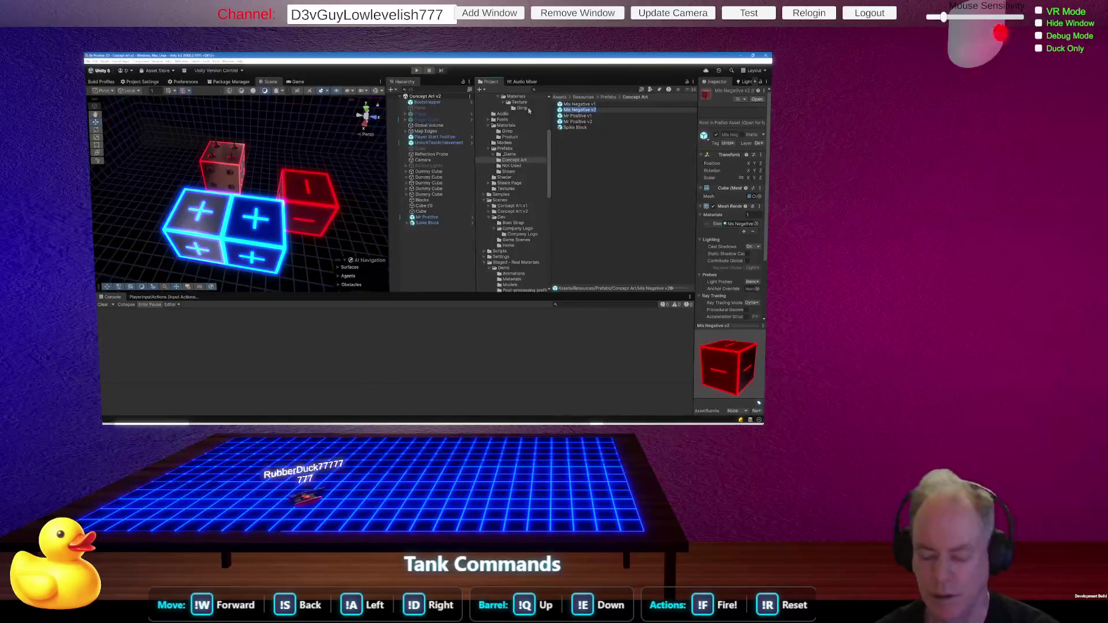
click(427, 213)
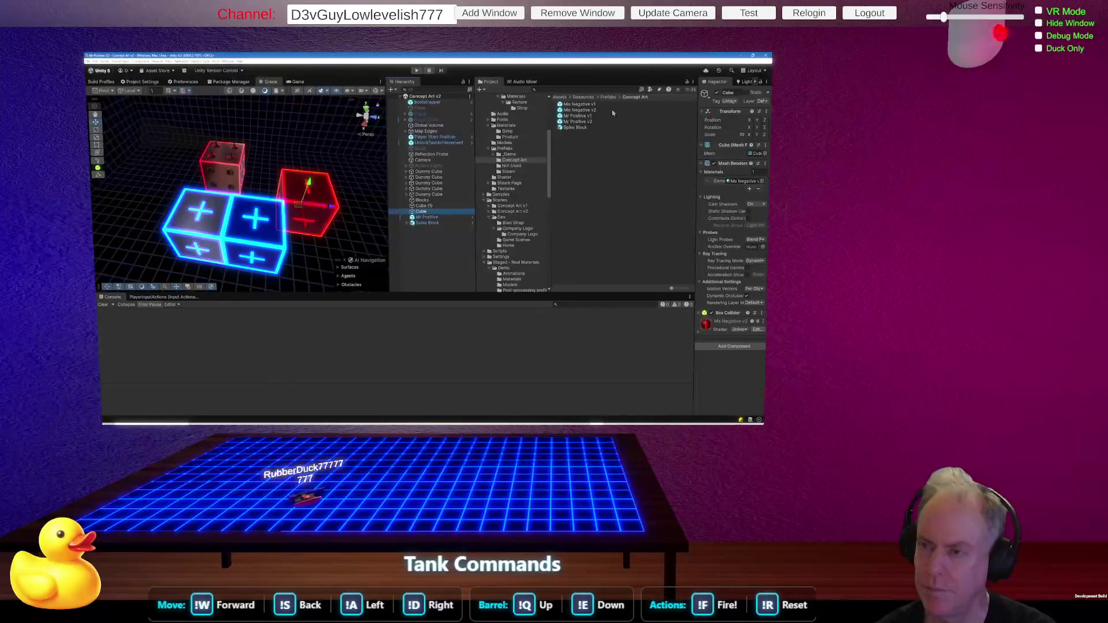
Add two red minus cubes, delete the upper one, and open grid snapping for the remaining cube.
mouse_move(604, 110)
mouse_down()
mouse_move(577, 113)
mouse_move(351, 247)
mouse_move(313, 254)
mouse_move(305, 215)
mouse_up()
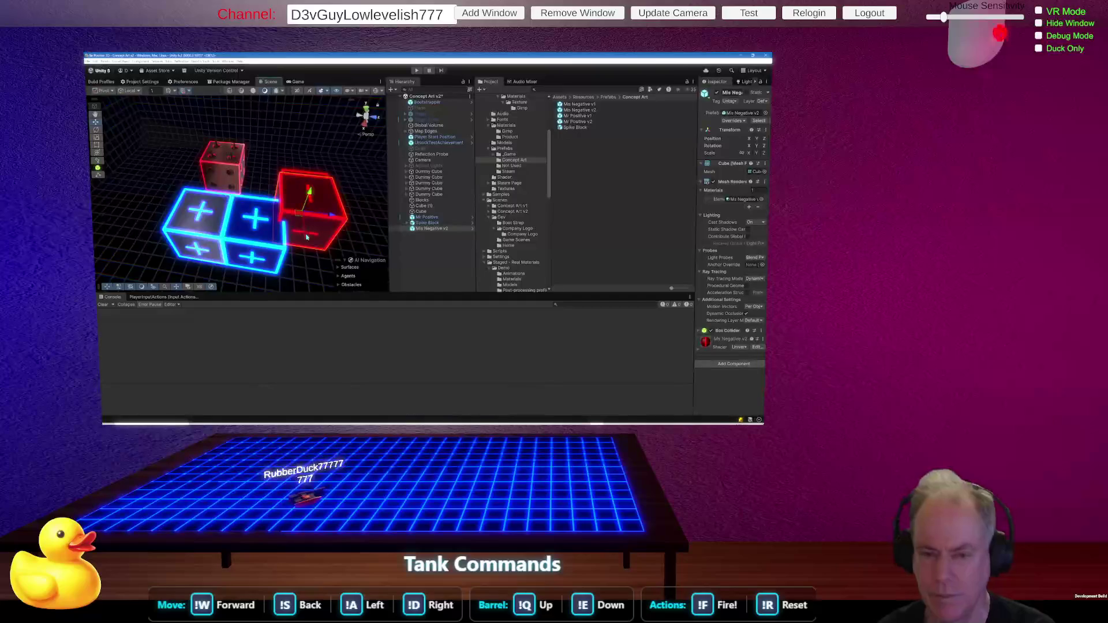
drag(306, 261, 307, 287)
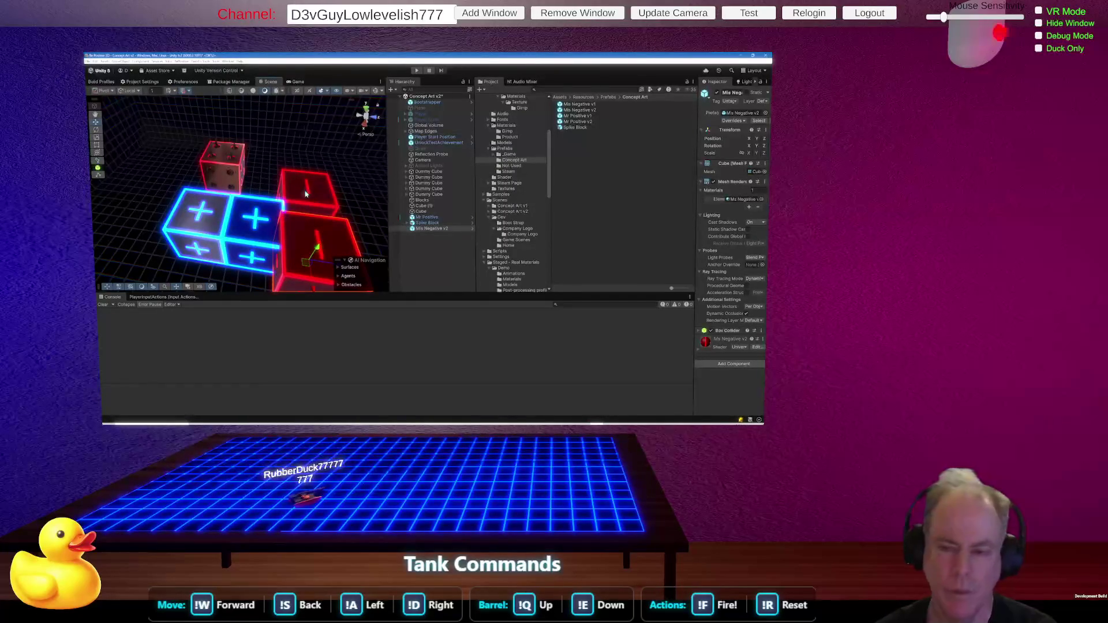
click(306, 194)
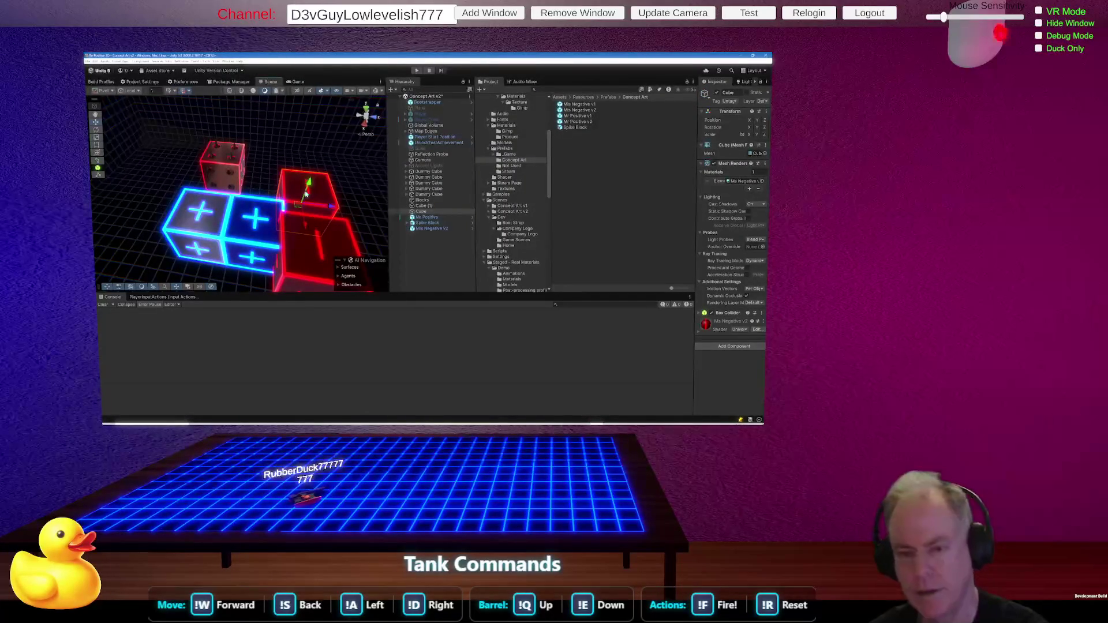
key(Delete)
click(314, 248)
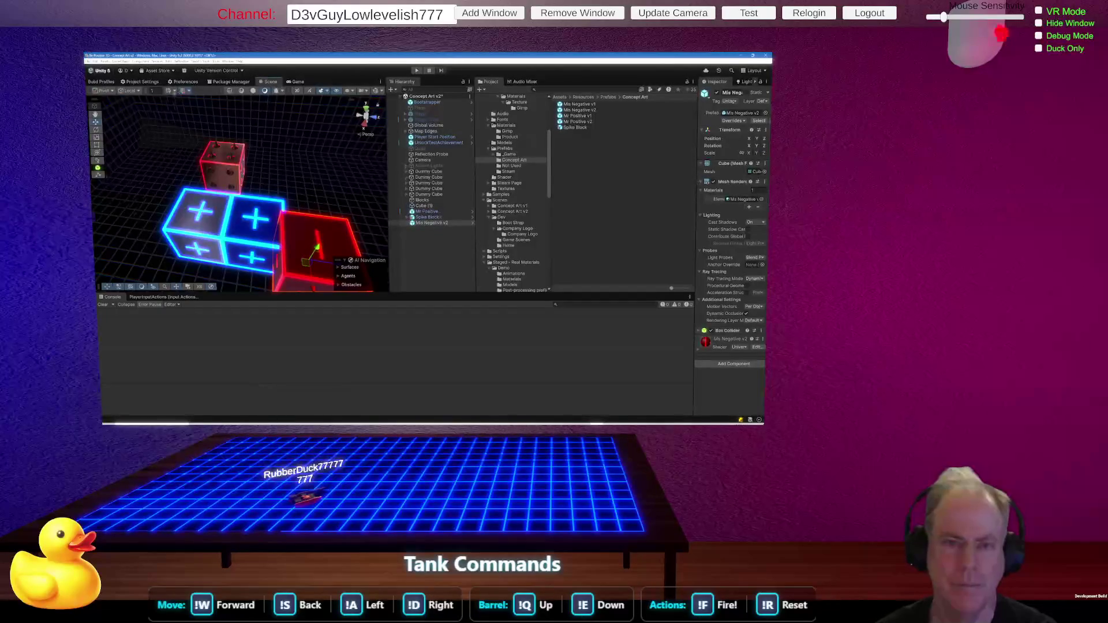
click(191, 91)
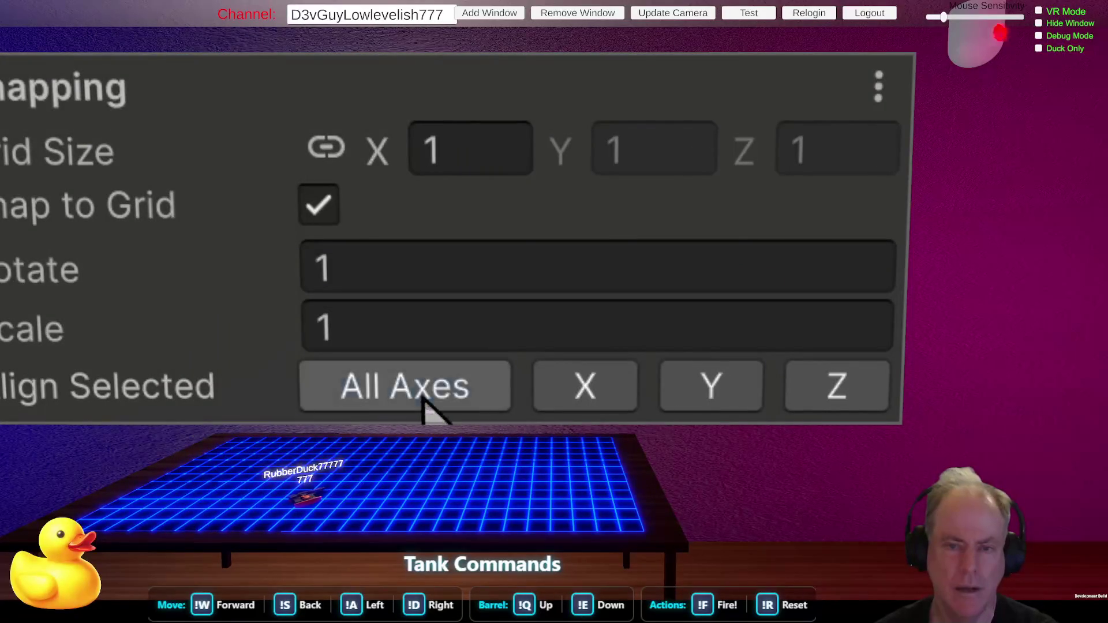
Place a Mis Negative v1 red cube, frame it with F, and reopen the size-1 grid snapping settings.
mouse_move(242, 190)
mouse_down()
mouse_move(320, 160)
mouse_move(146, 210)
mouse_move(283, 237)
mouse_up()
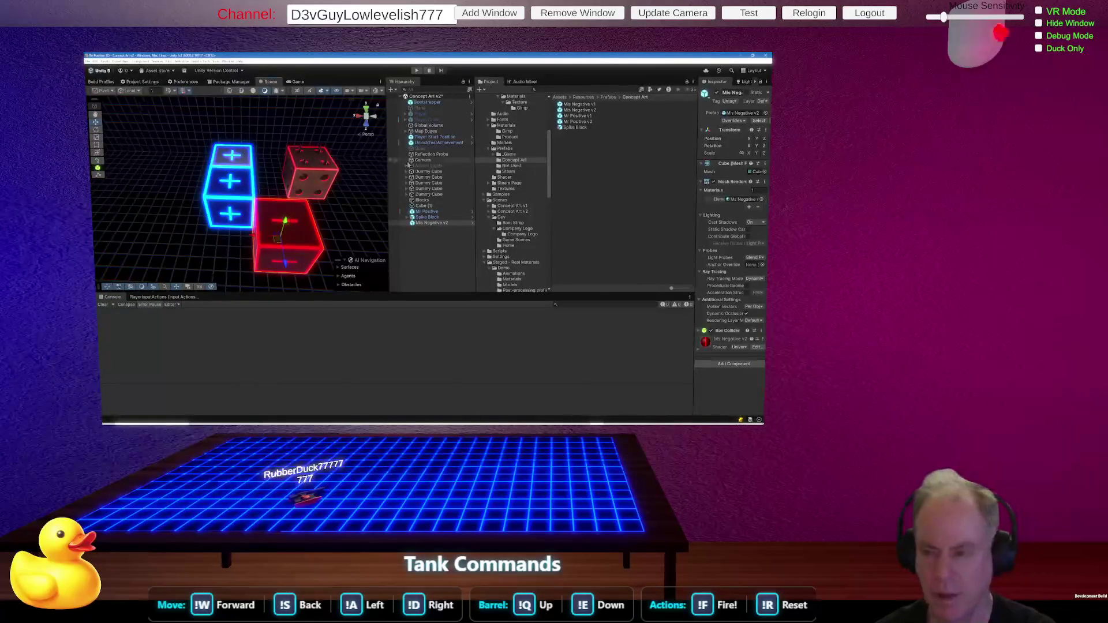
mouse_move(596, 106)
mouse_down()
mouse_move(457, 201)
mouse_move(329, 228)
mouse_move(339, 231)
mouse_up()
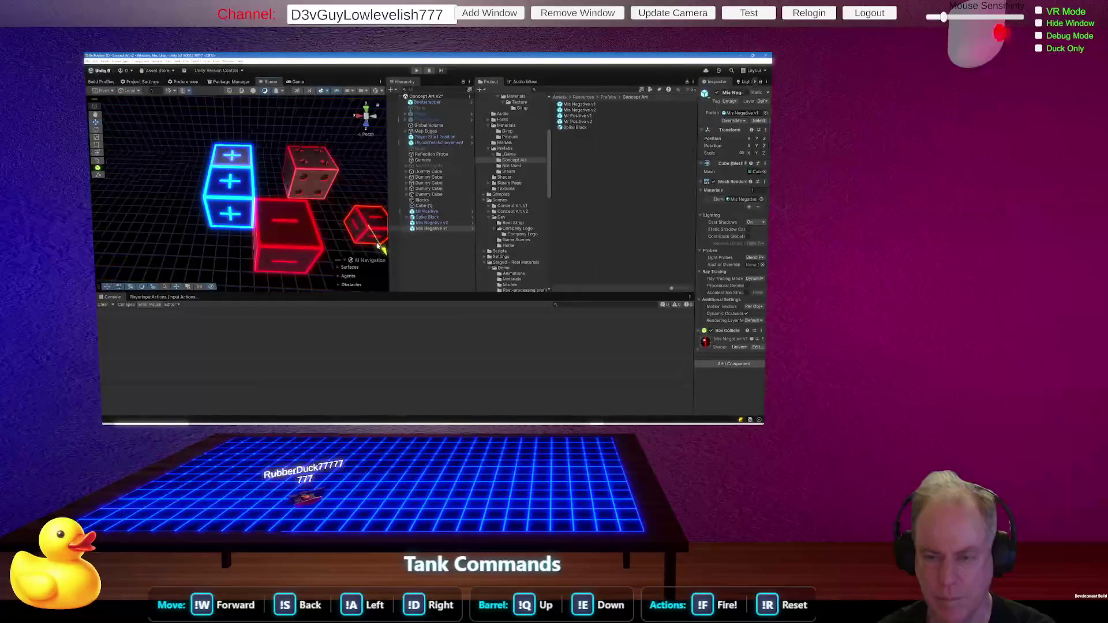
drag(302, 233, 232, 189)
key(f)
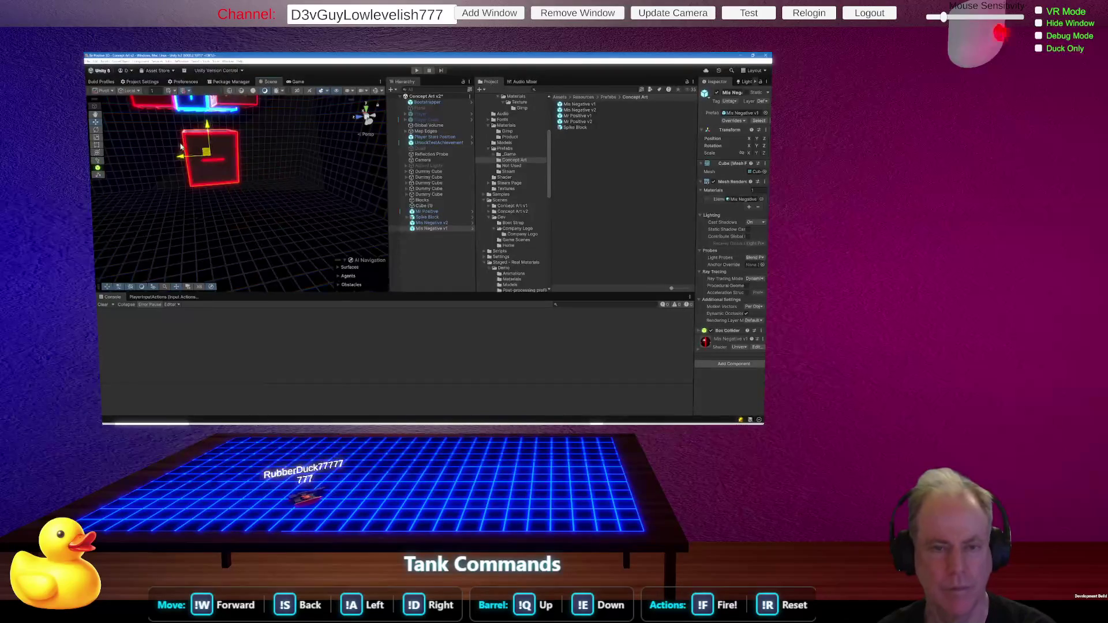
scroll(228, 148, up, 6)
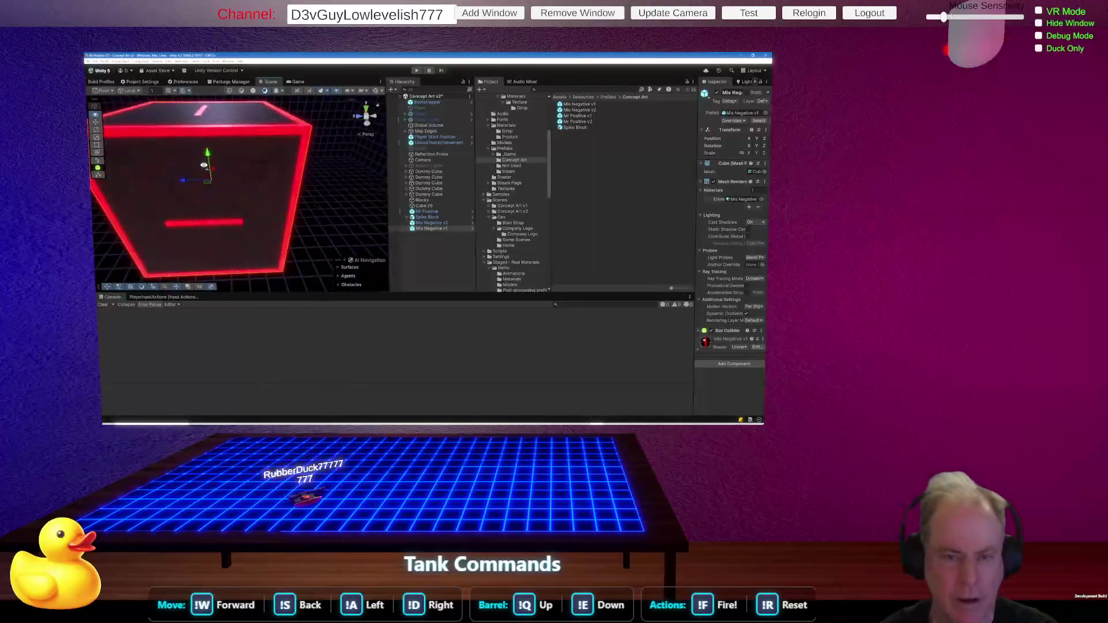
scroll(204, 166, up, 2)
scroll(203, 176, down, 10)
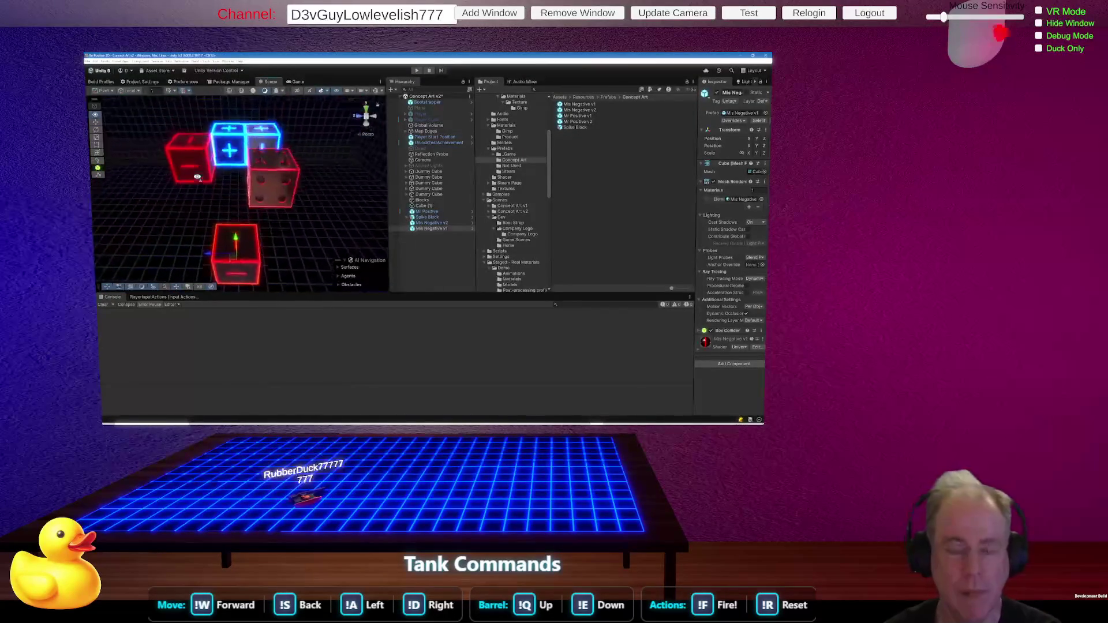
scroll(201, 186, up, 8)
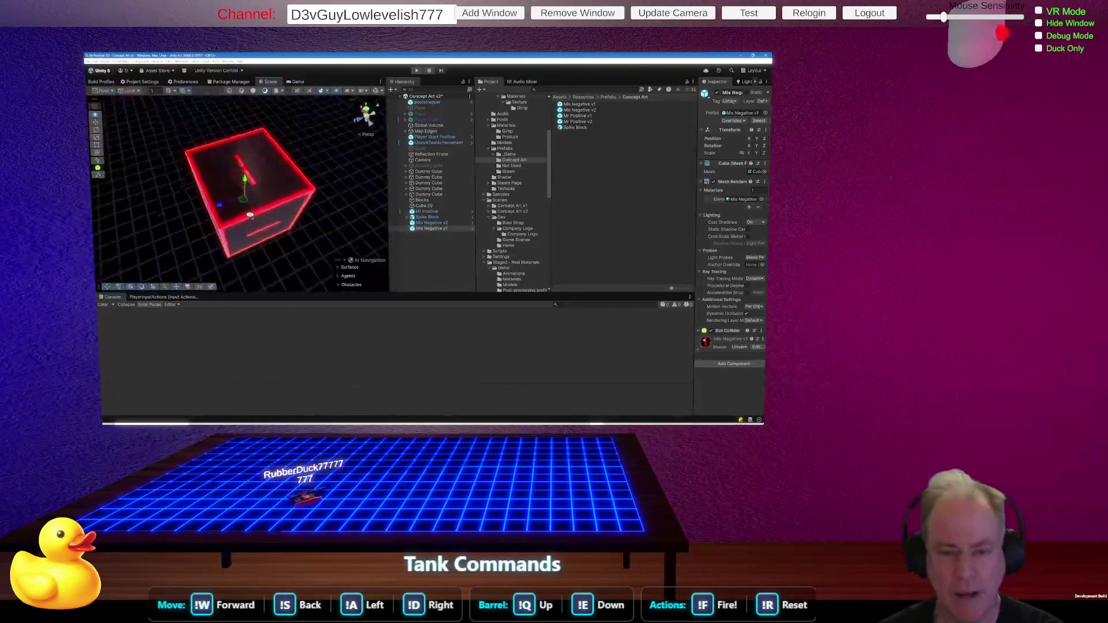
scroll(250, 215, up, 5)
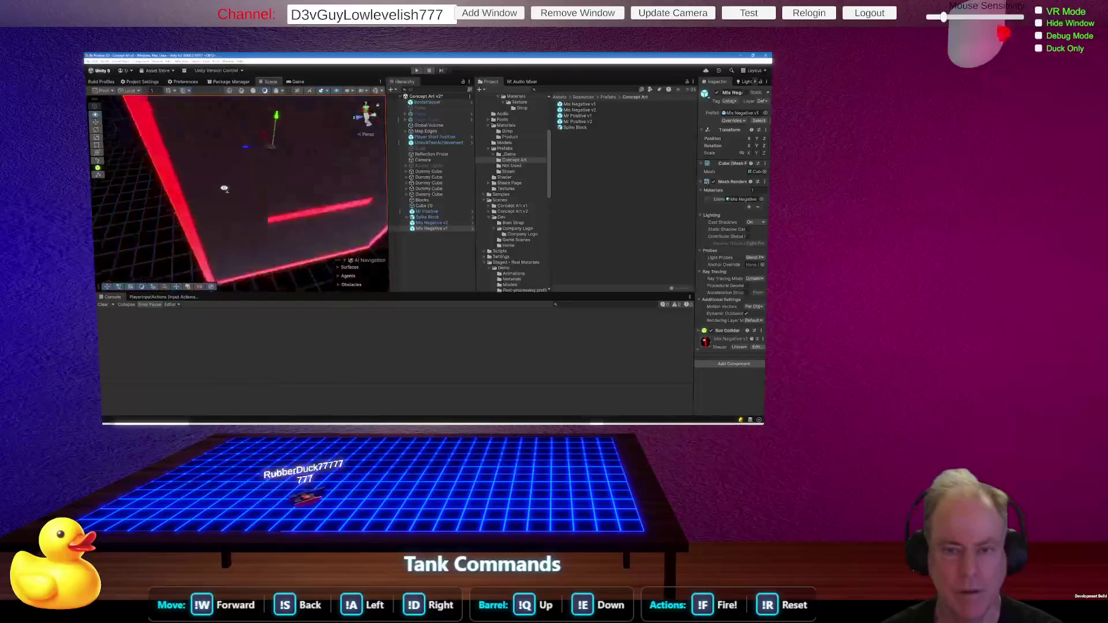
scroll(210, 162, down, 10)
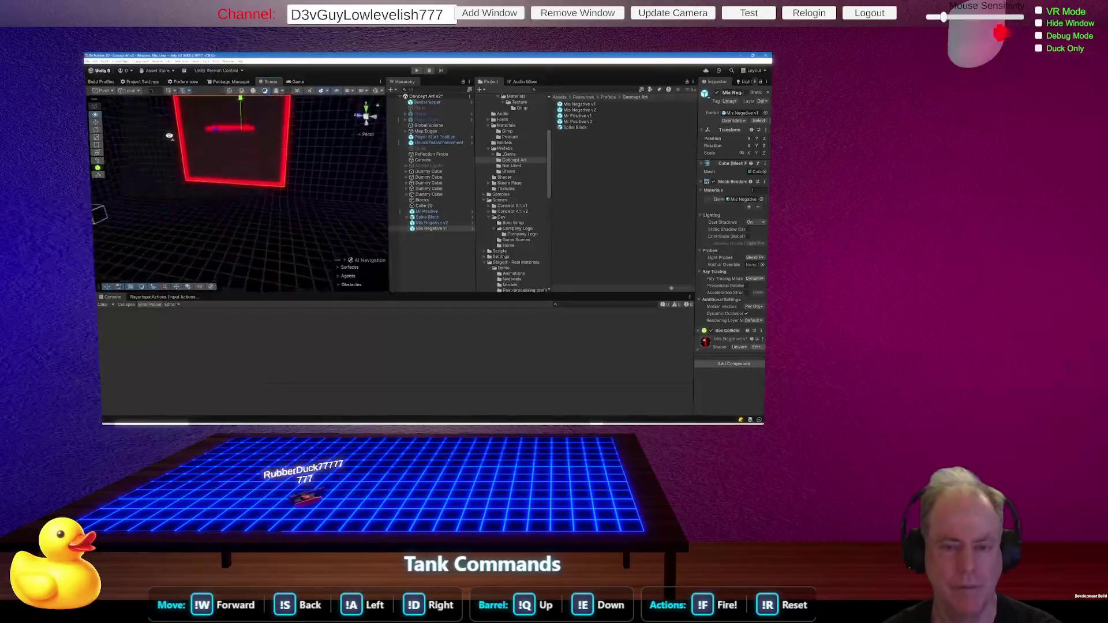
drag(168, 125, 261, 186)
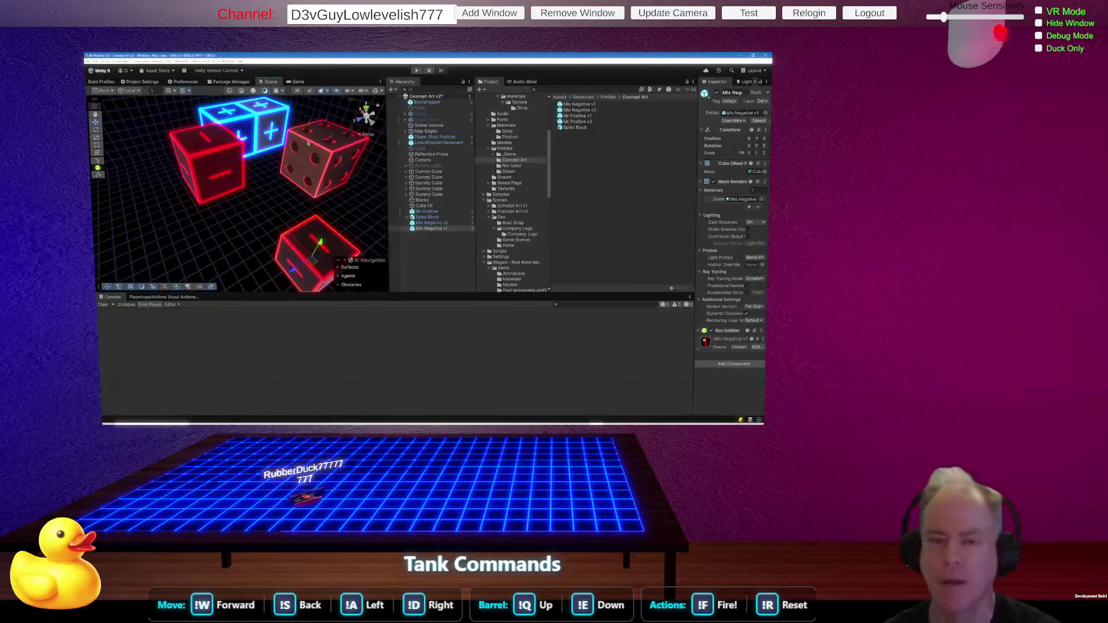
click(192, 94)
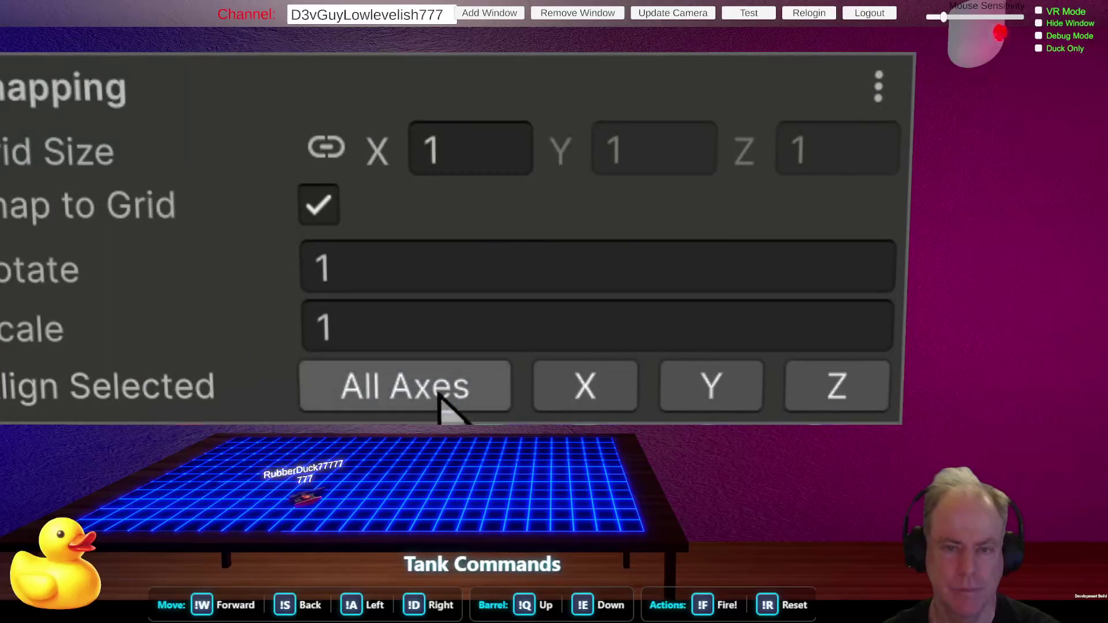
Snap the new red cube to the grid on all axes and separate the two red cubes.
click(405, 385)
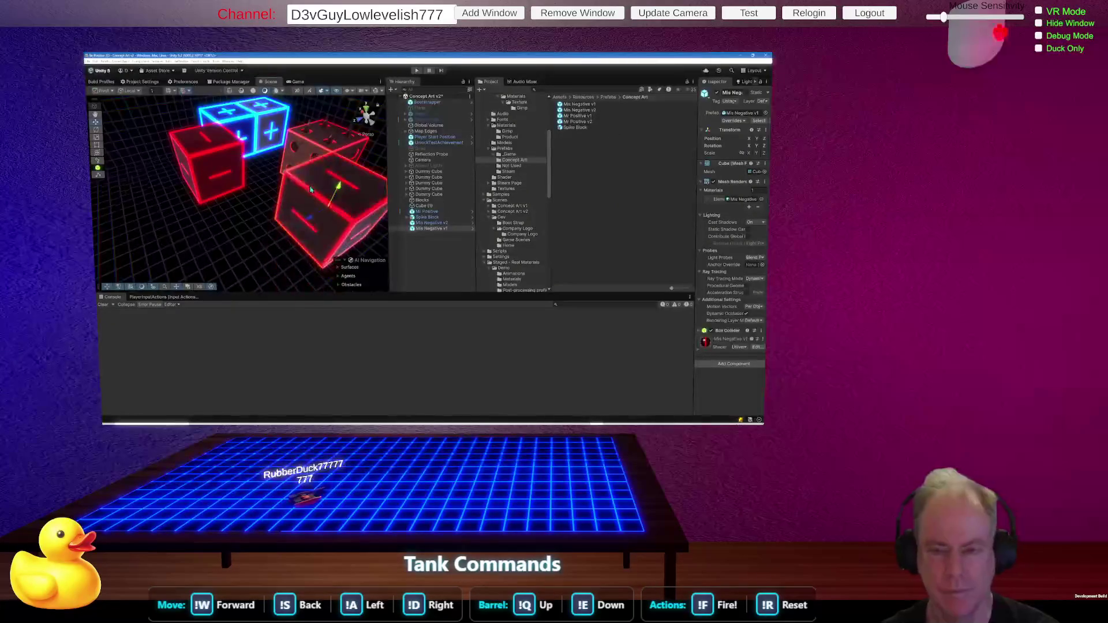
mouse_move(301, 215)
mouse_down()
mouse_move(260, 231)
mouse_move(271, 231)
mouse_move(230, 186)
mouse_move(300, 203)
mouse_move(366, 205)
mouse_move(348, 182)
mouse_move(448, 201)
mouse_move(220, 248)
mouse_move(157, 224)
mouse_up()
click(179, 225)
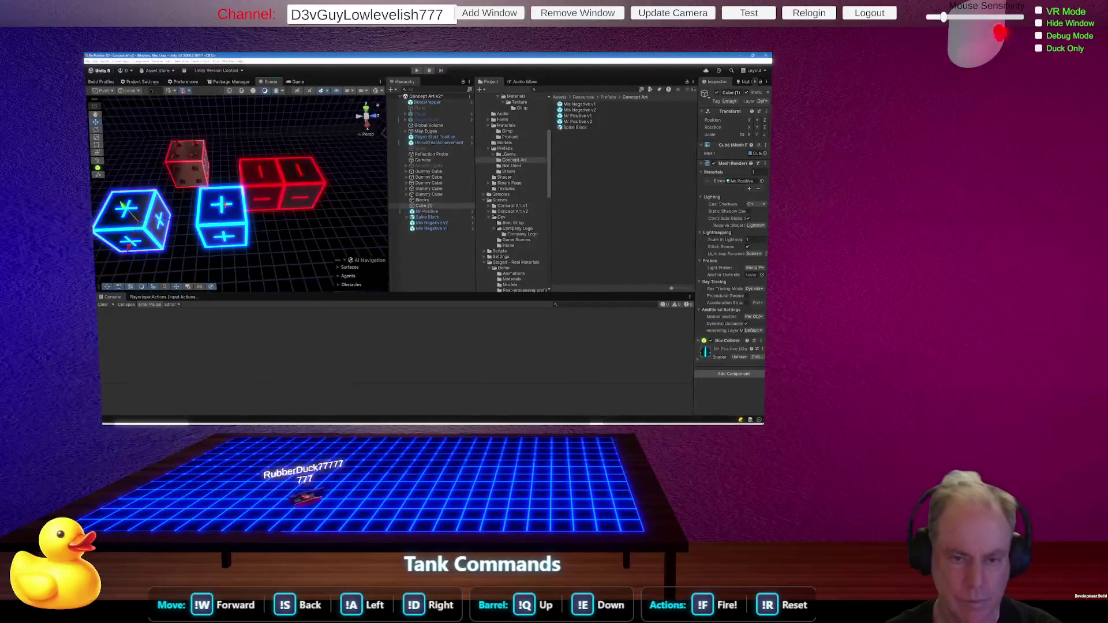
click(275, 202)
mouse_move(258, 191)
mouse_down()
mouse_move(304, 189)
mouse_move(306, 213)
mouse_move(246, 190)
mouse_up()
click(242, 188)
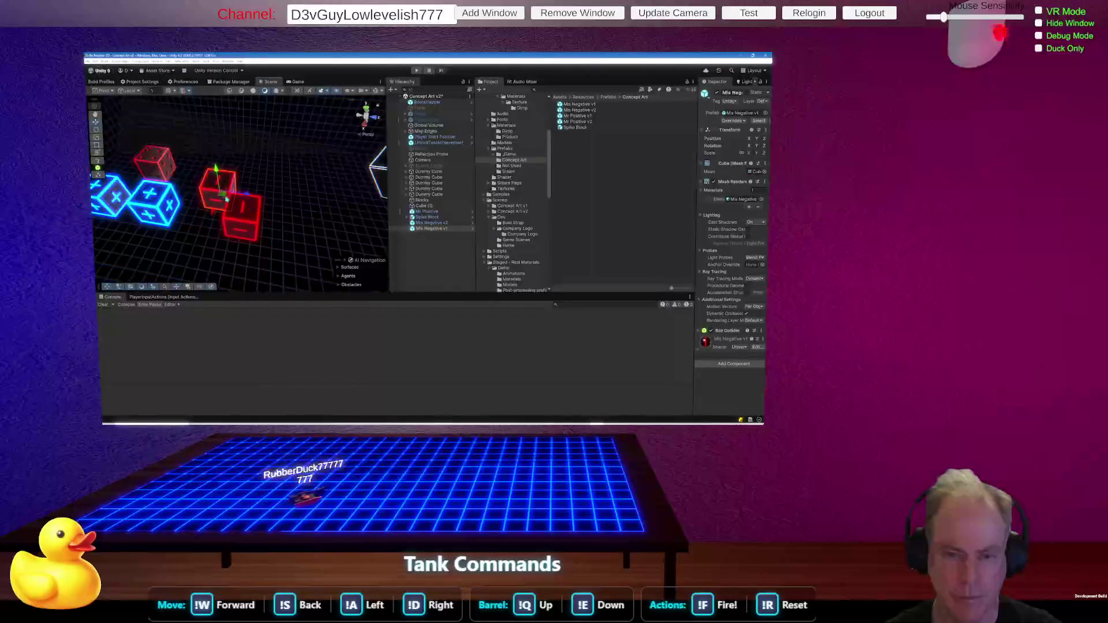
Move a blue plus cube and a red minus cube together into an adjacent pair.
mouse_move(324, 210)
mouse_down()
mouse_move(344, 173)
mouse_move(382, 188)
mouse_move(283, 174)
mouse_move(324, 176)
mouse_move(354, 199)
mouse_up()
click(239, 190)
click(364, 188)
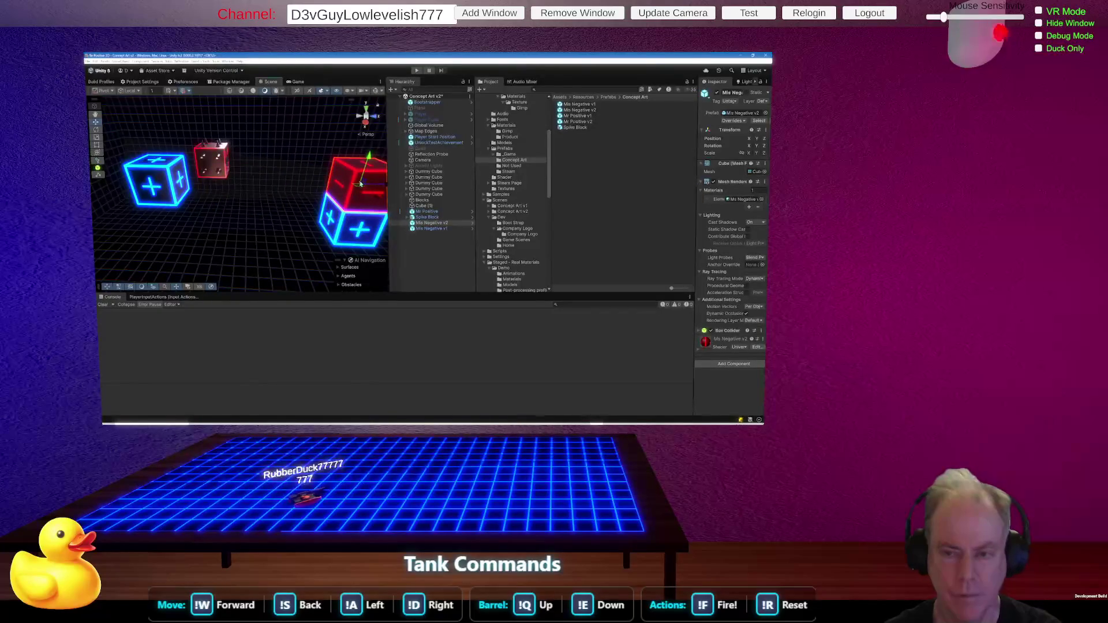
mouse_move(351, 207)
mouse_down()
mouse_move(344, 190)
mouse_move(312, 184)
mouse_move(261, 193)
mouse_move(168, 182)
mouse_up()
click(342, 188)
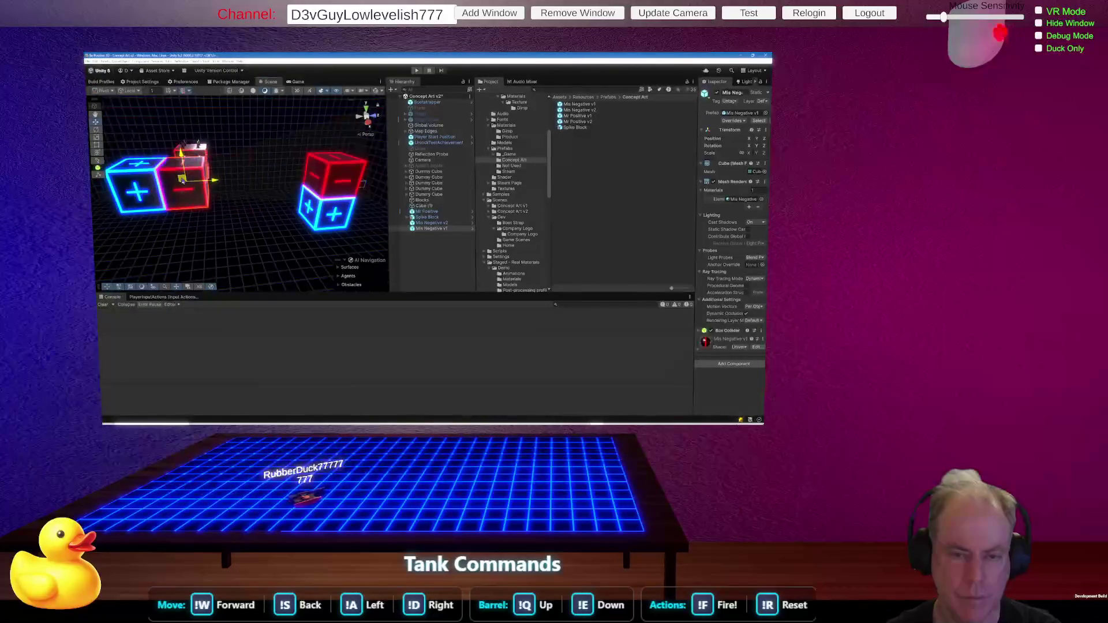
click(336, 174)
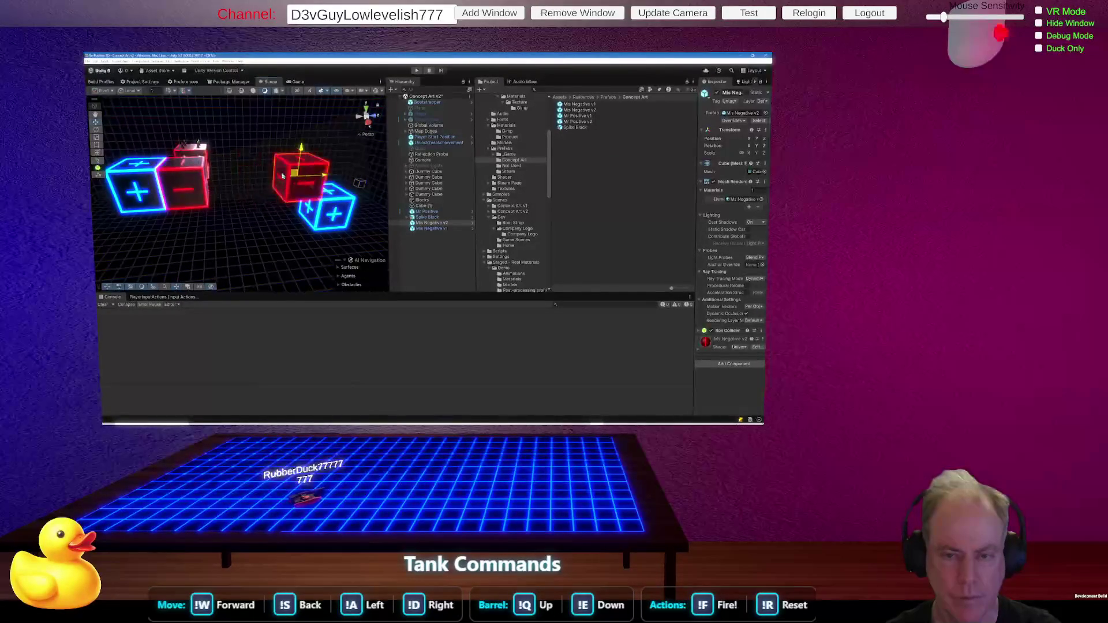
click(332, 199)
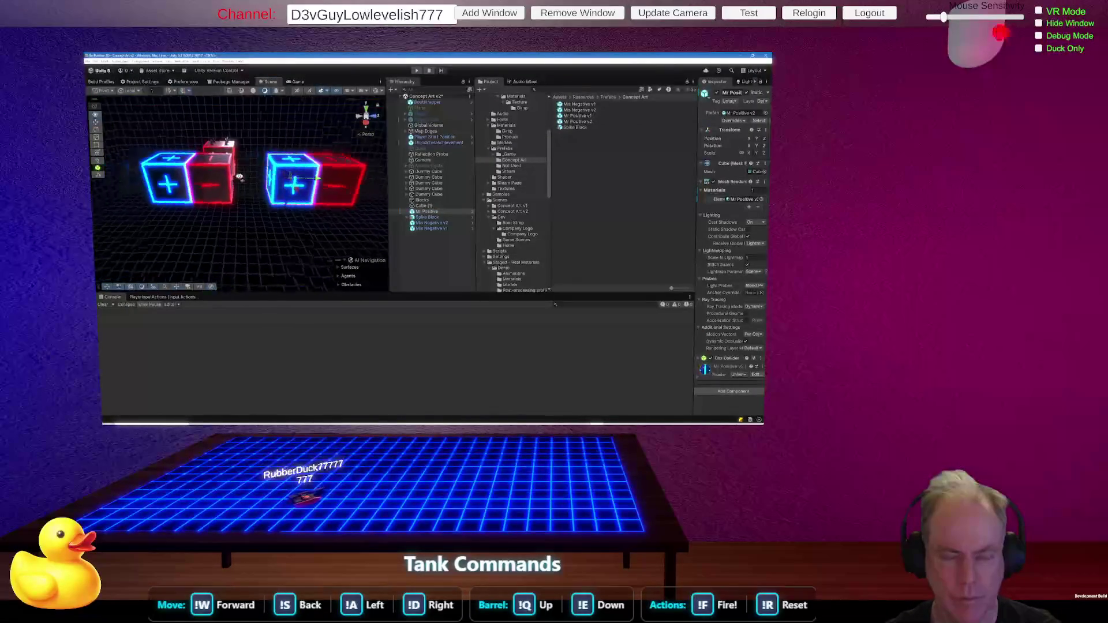
mouse_move(269, 143)
mouse_down()
mouse_move(426, 152)
mouse_move(281, 251)
mouse_move(149, 250)
mouse_move(240, 255)
mouse_move(227, 154)
mouse_move(342, 122)
mouse_move(427, 134)
mouse_up()
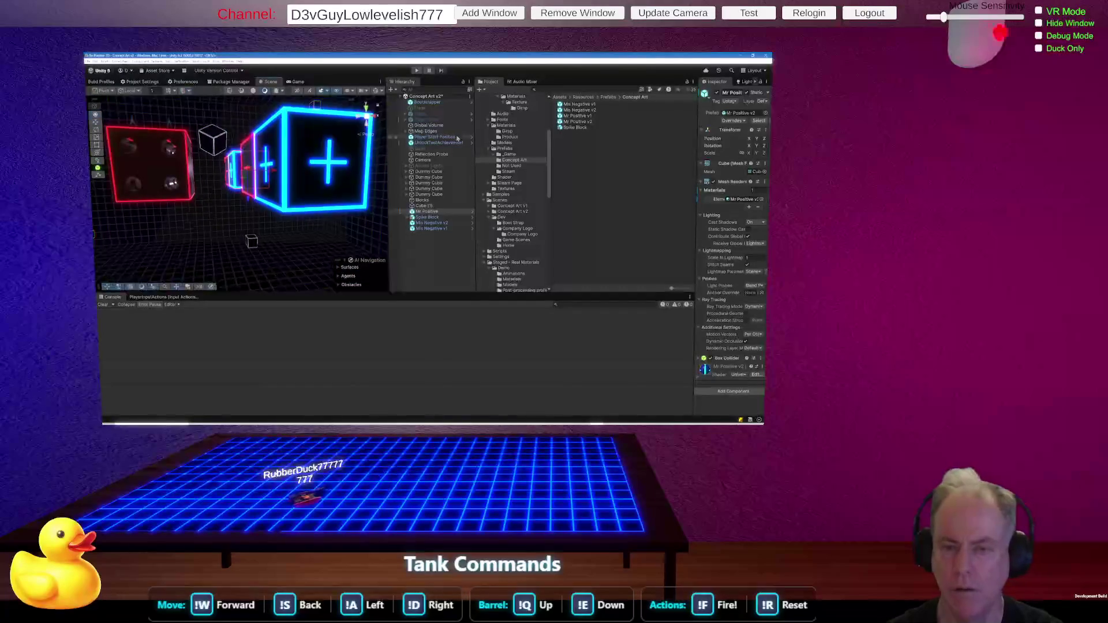
click(332, 186)
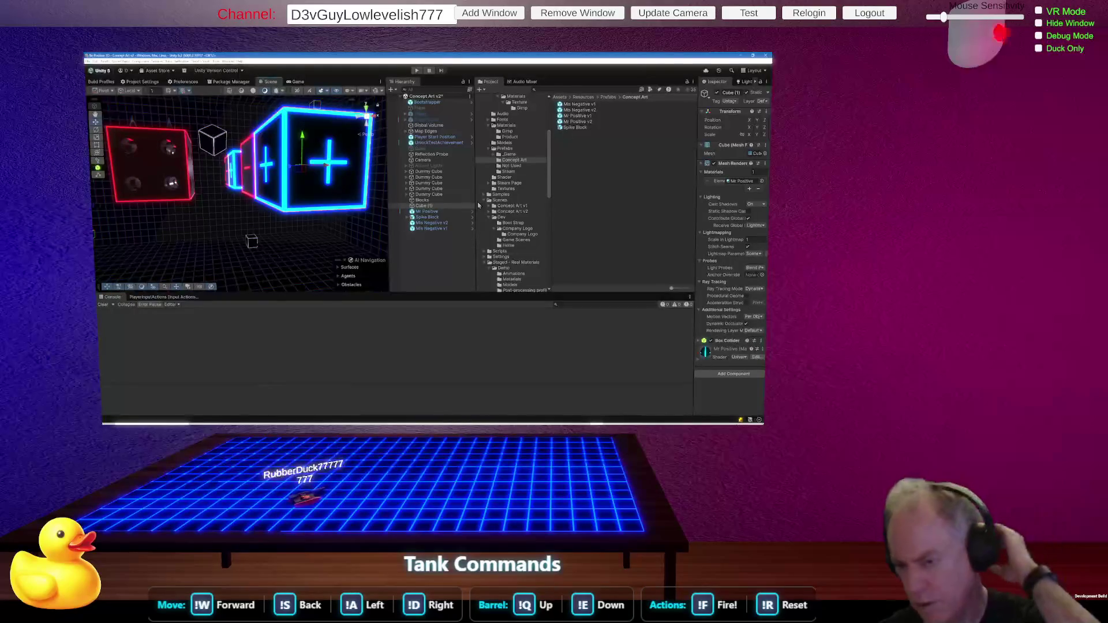
click(434, 212)
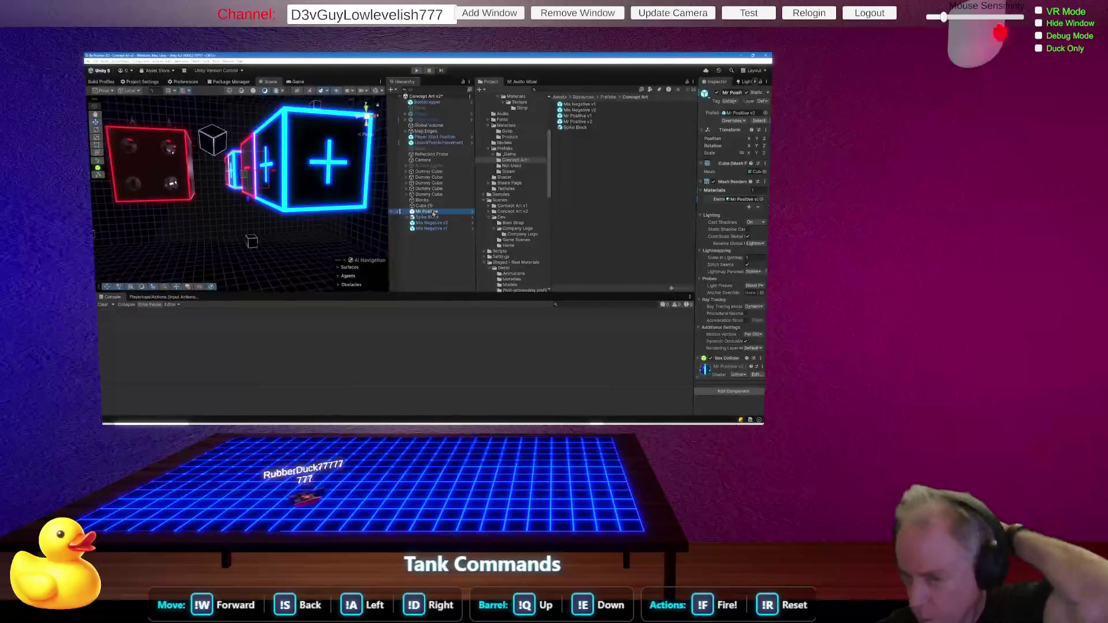
drag(322, 183, 151, 175)
Place a Mr Positive v1 blue cube in the scene and frame it with F.
scroll(151, 175, down, 5)
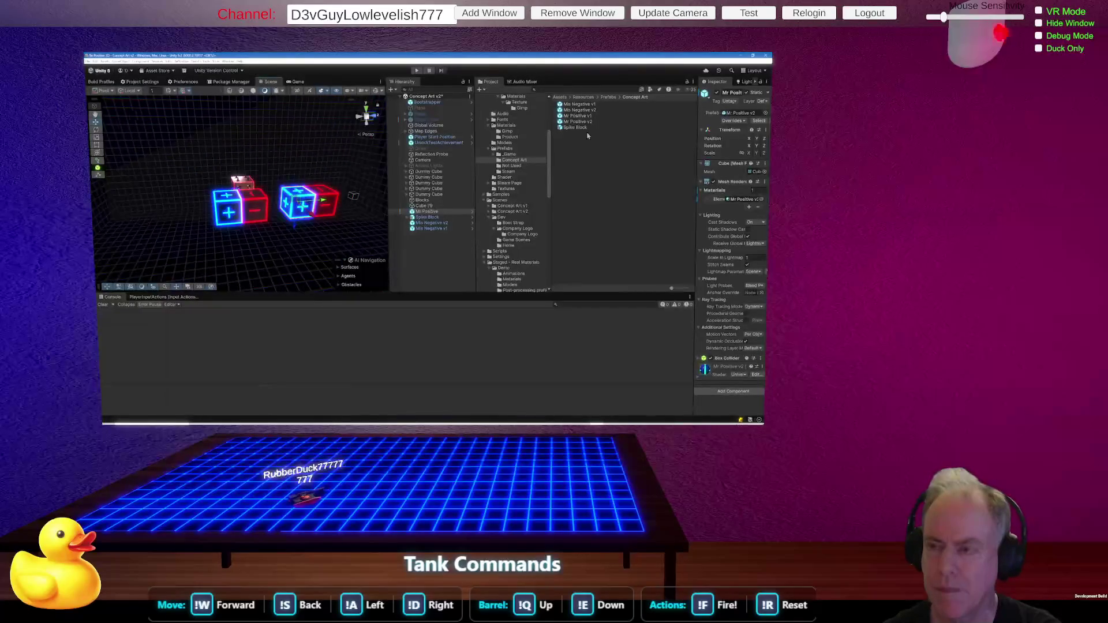
drag(579, 117, 245, 224)
key(f)
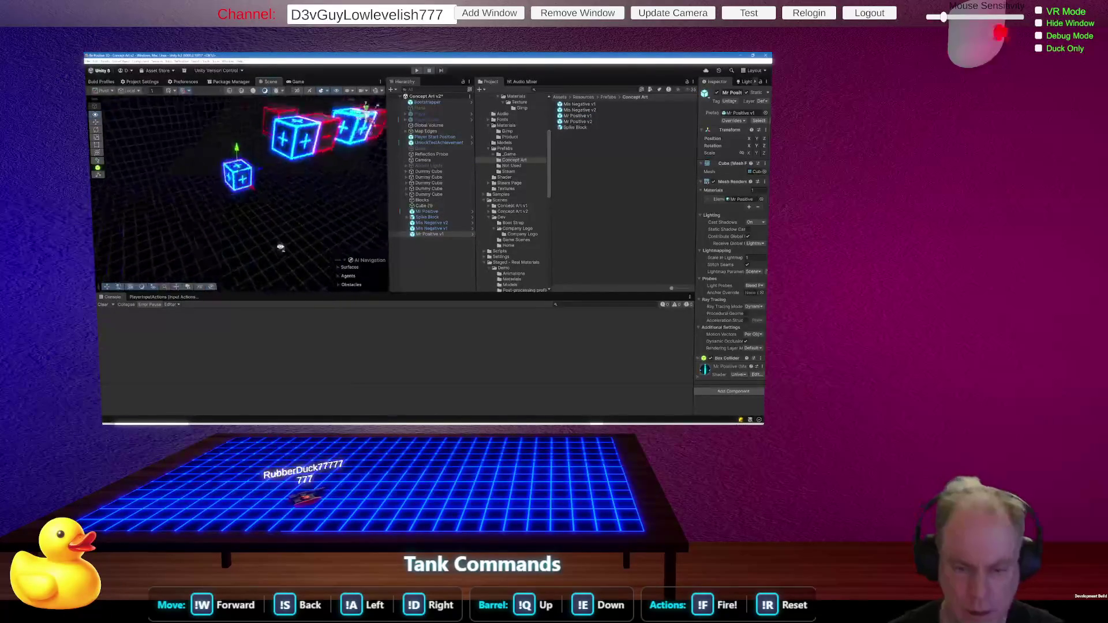
scroll(285, 197, up, 5)
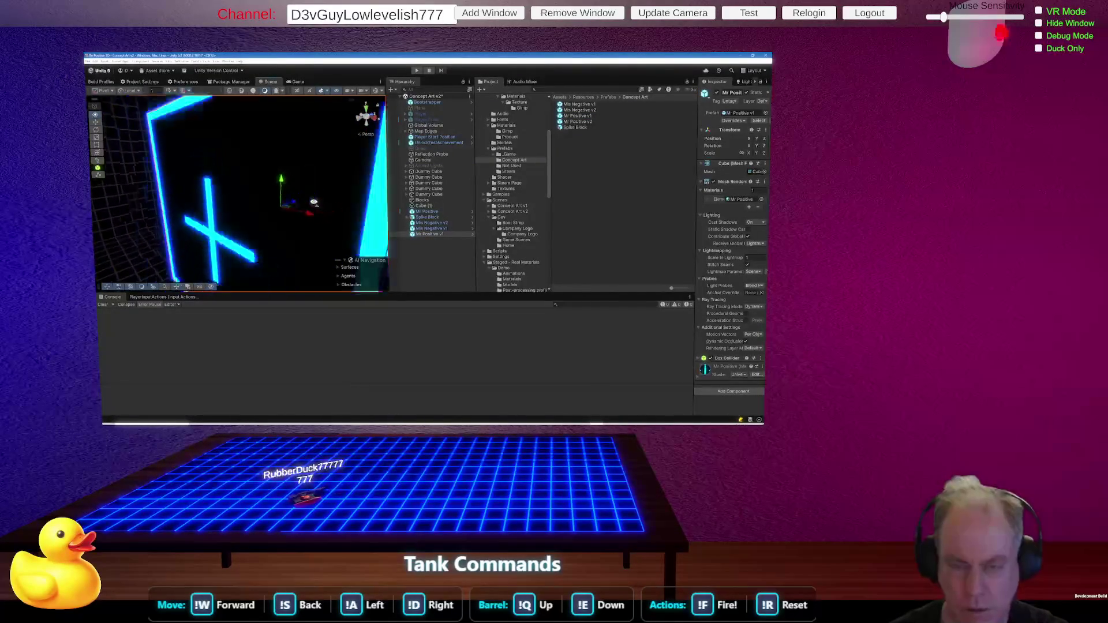
scroll(301, 202, down, 4)
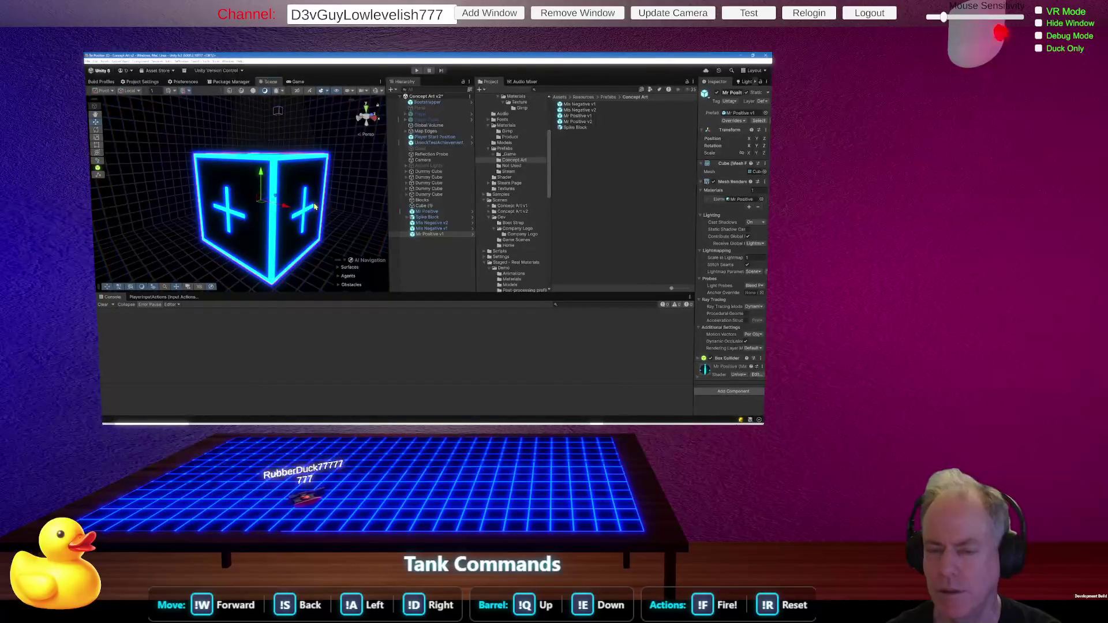
drag(338, 196, 359, 188)
scroll(367, 193, down, 5)
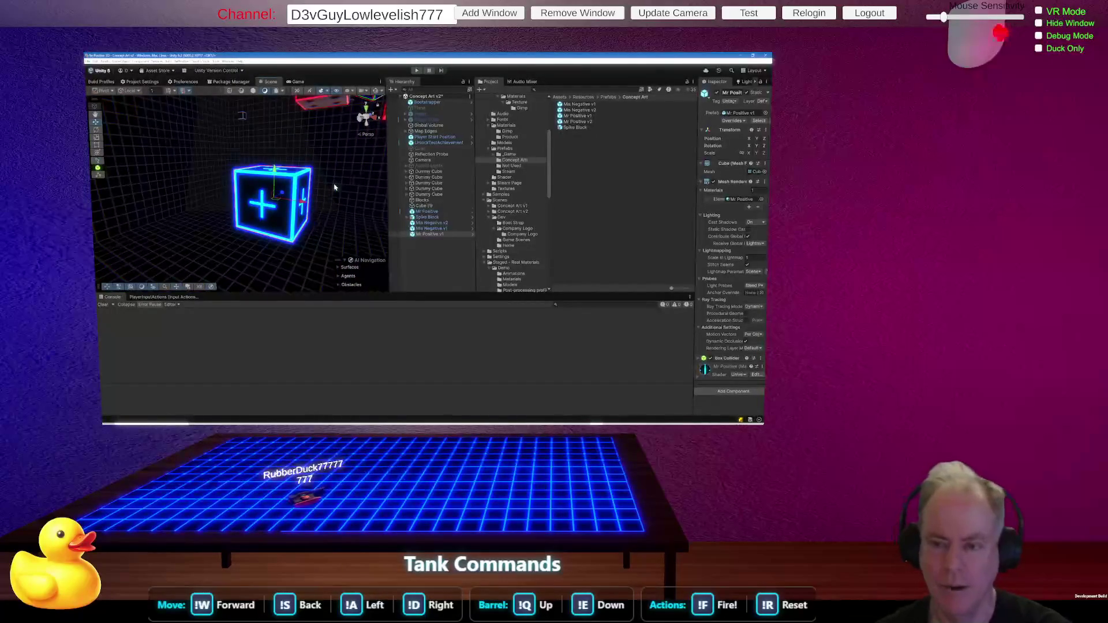
Select the new cube, widen the Inspector, and open its Mr Positive material settings.
click(424, 236)
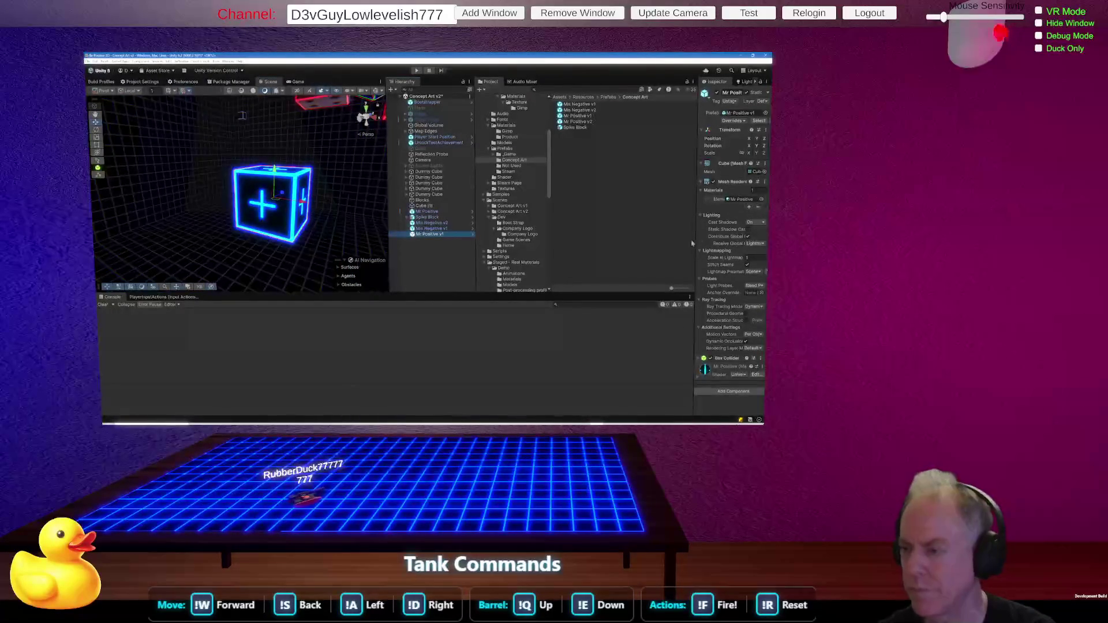
drag(696, 245, 618, 245)
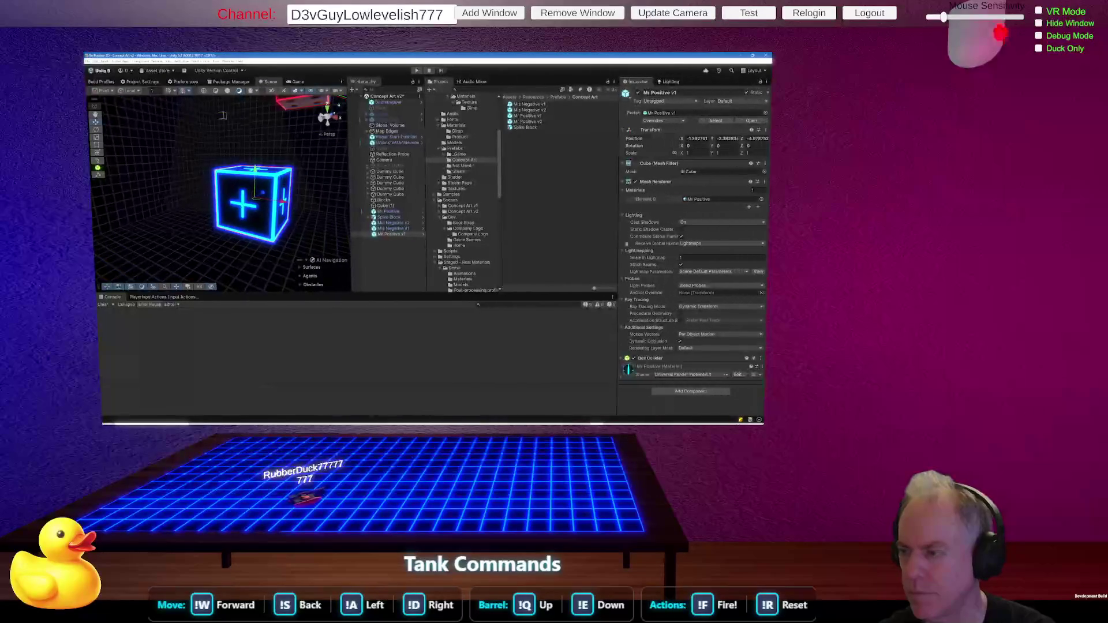
click(707, 200)
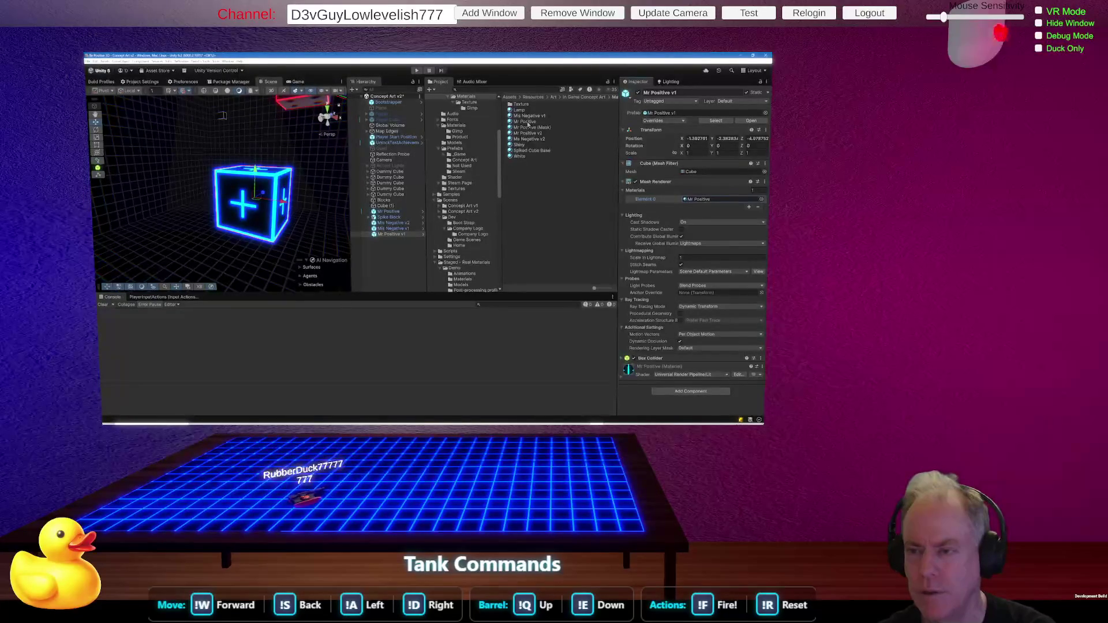
click(526, 122)
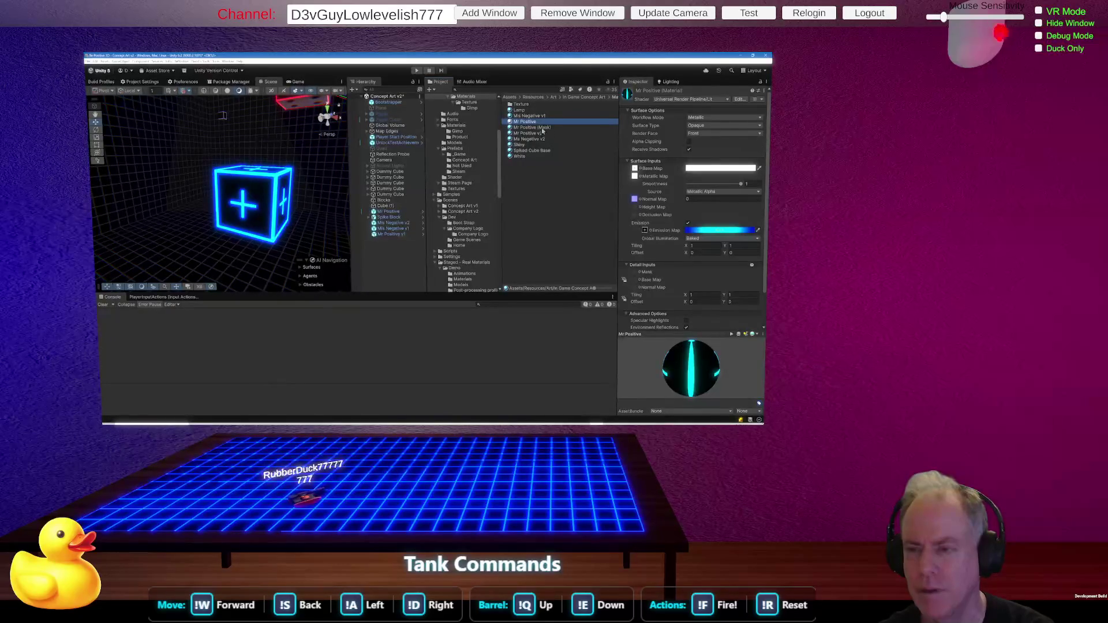
Rename the Mr Positive material to Mr Positive v1.
click(541, 127)
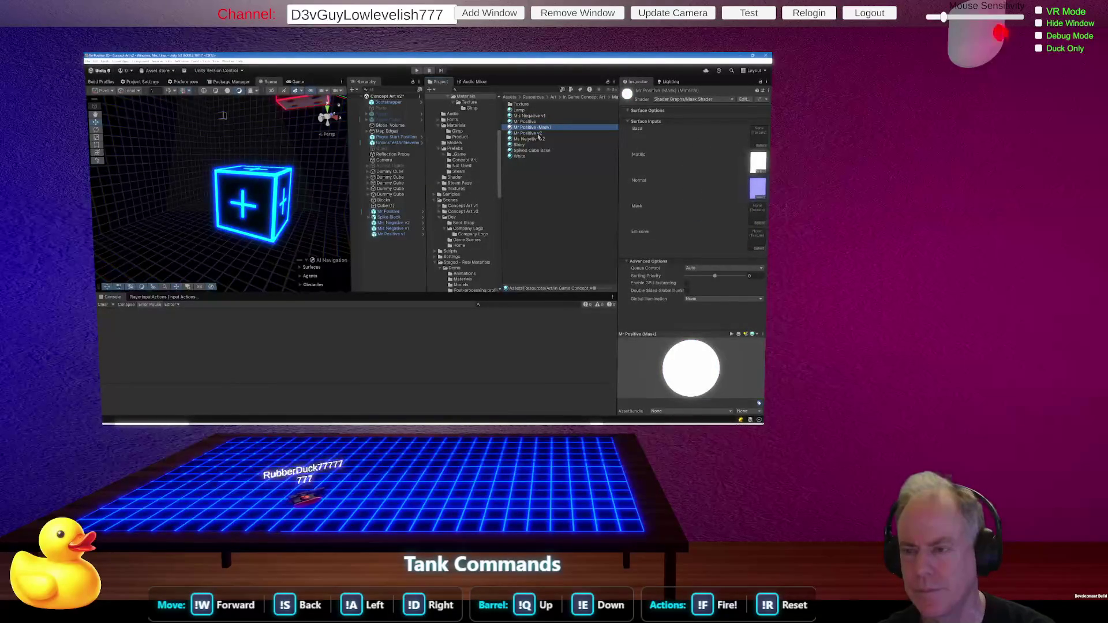
click(542, 122)
click(540, 121)
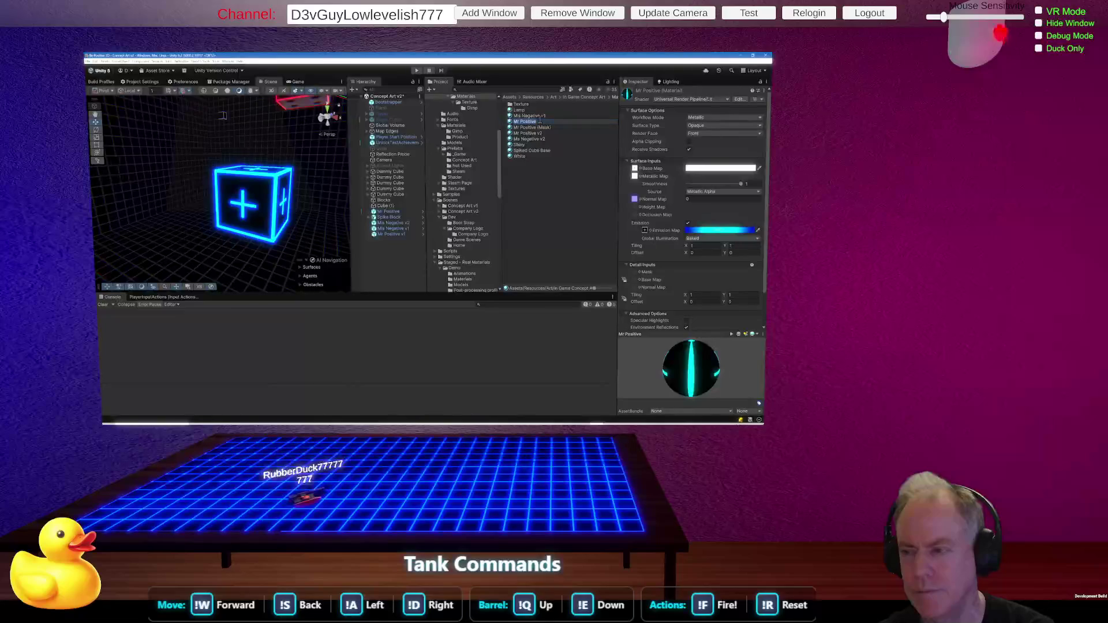
text( v1)
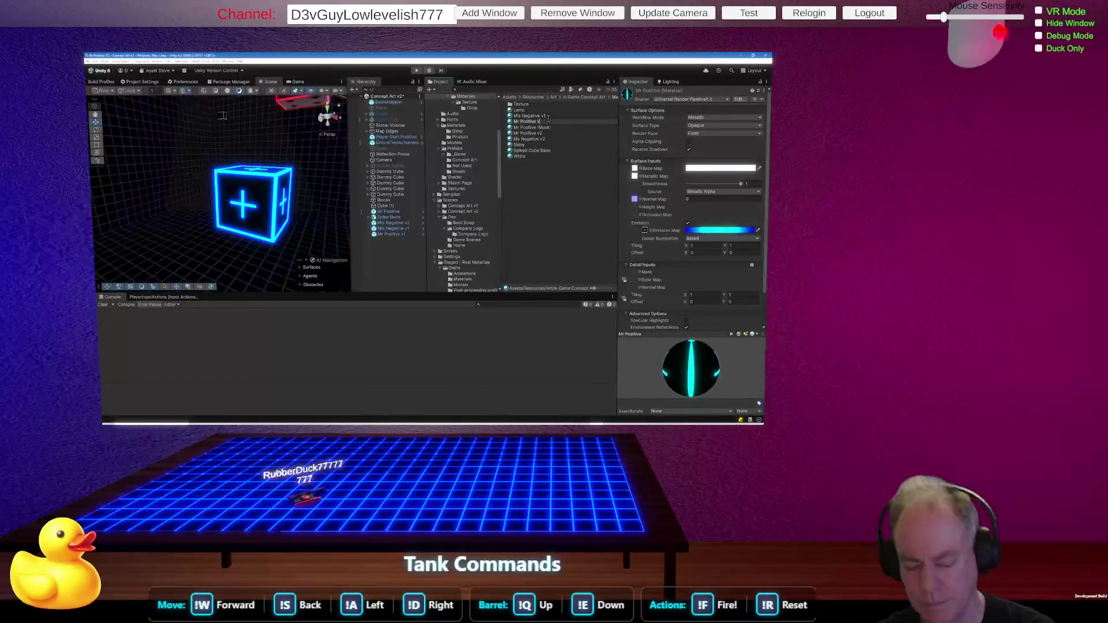
key(Return)
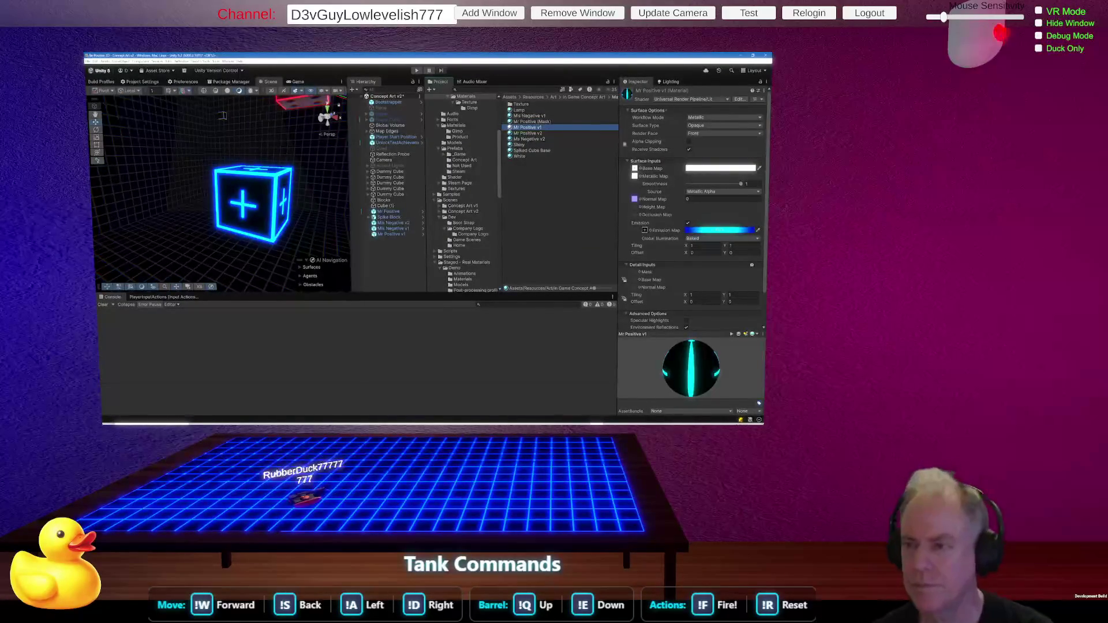
Compare against Mr Positive v2, then locate the Mr Positive Metal_12_S metallic map texture.
click(540, 133)
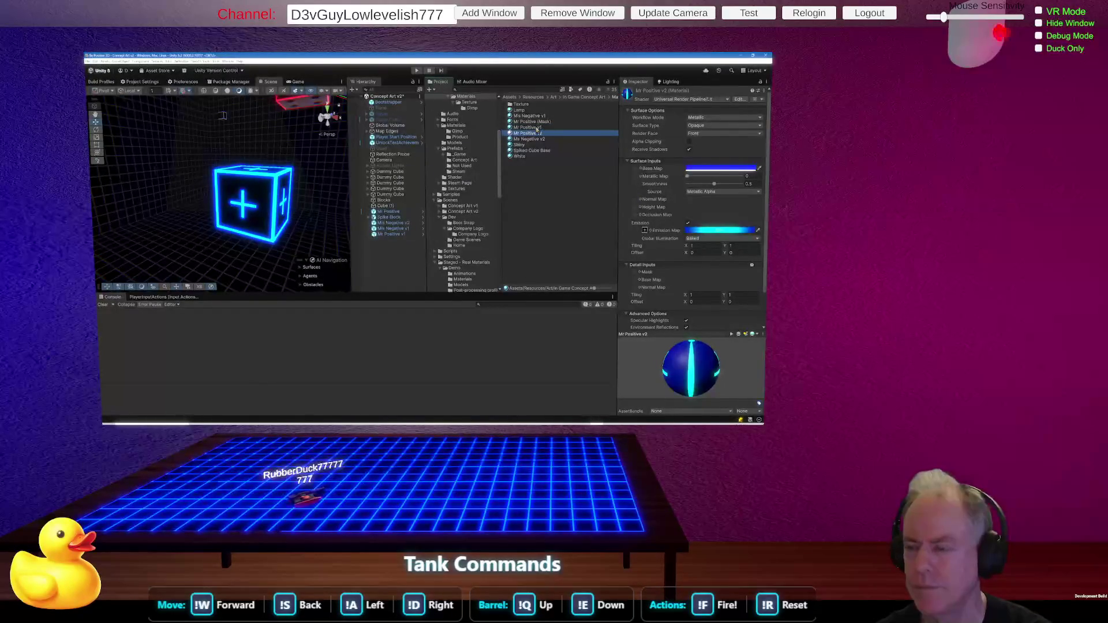
click(538, 128)
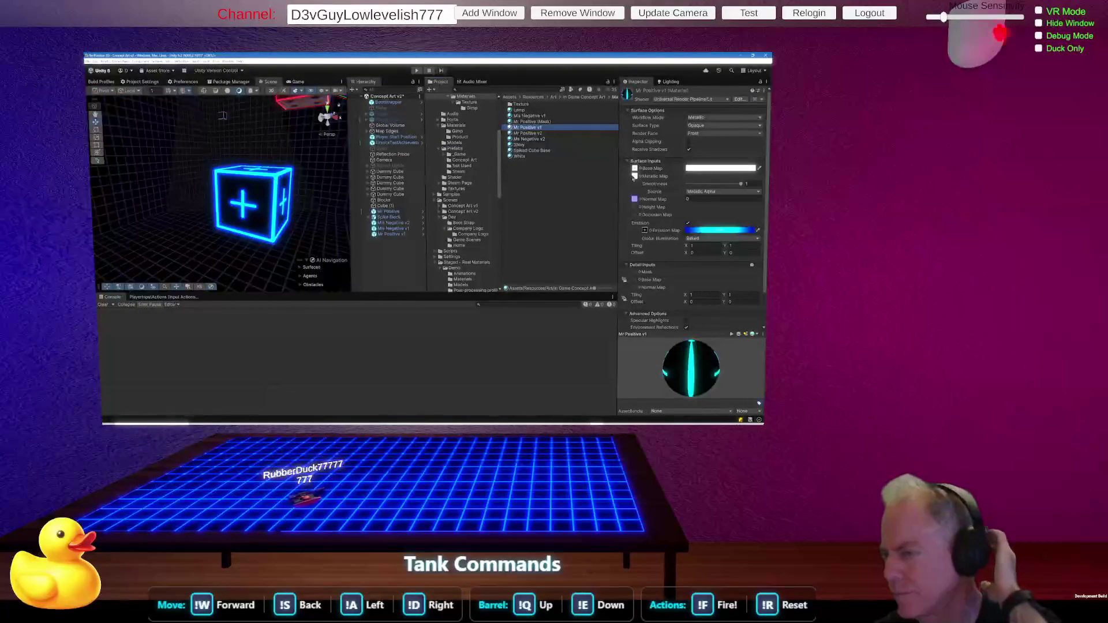
click(635, 176)
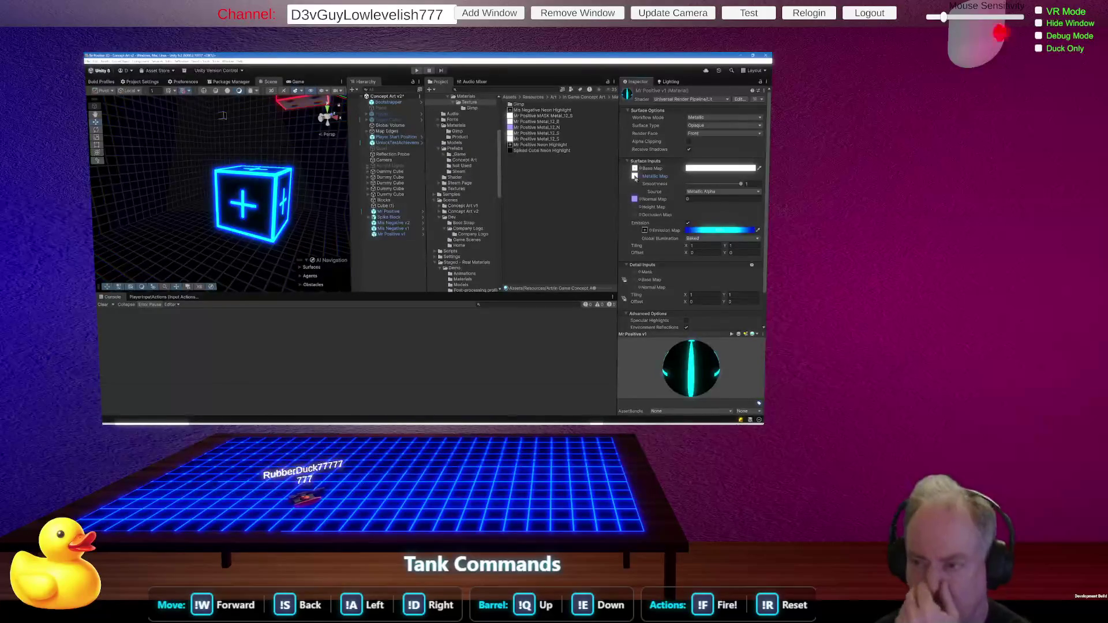
Review the Mr Positive Metal_12_S textures' import settings, then open the Gimp folder and select the texture.
click(636, 177)
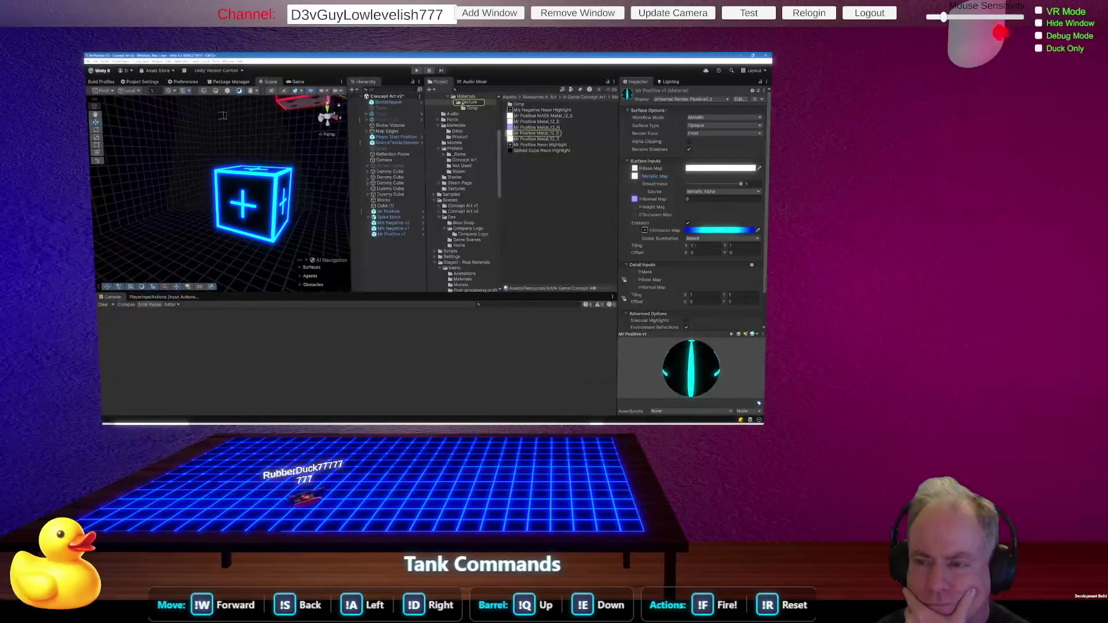
click(523, 133)
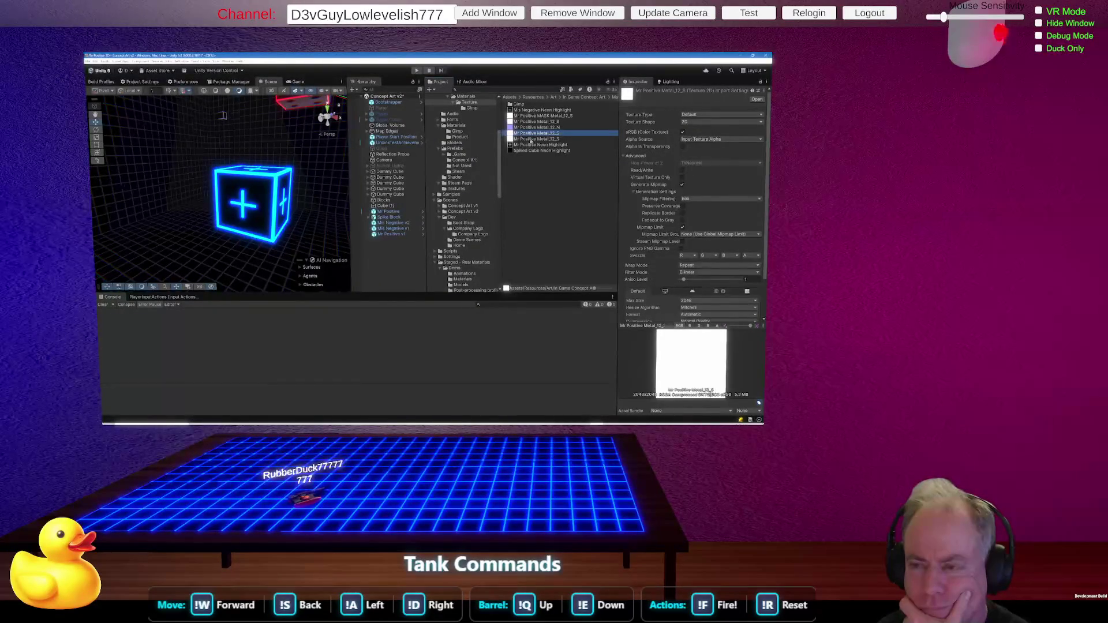
click(530, 140)
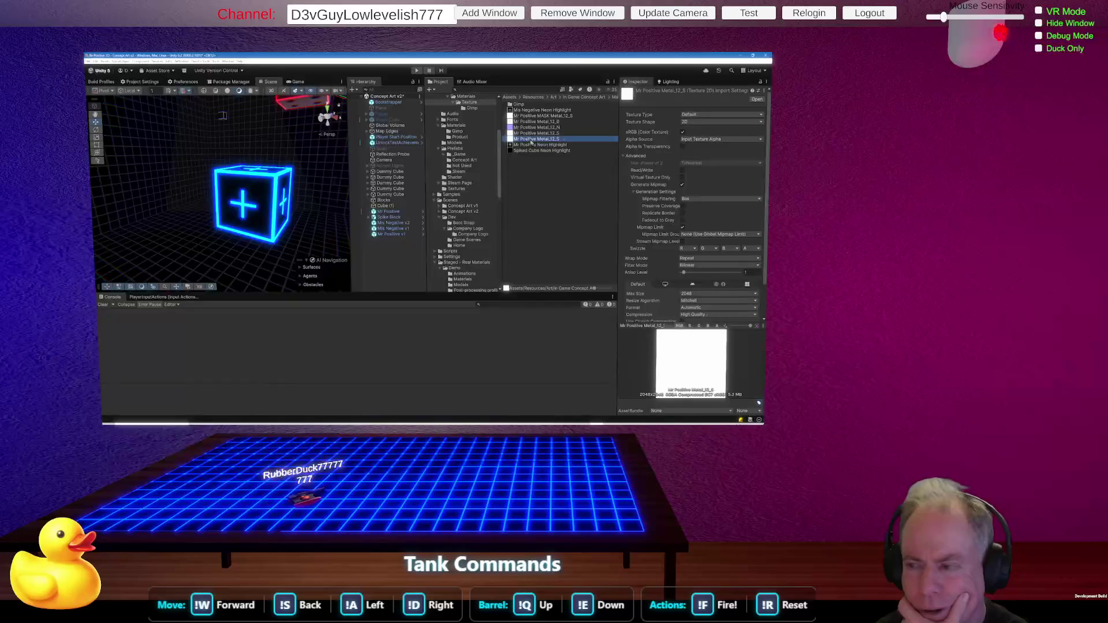
click(529, 134)
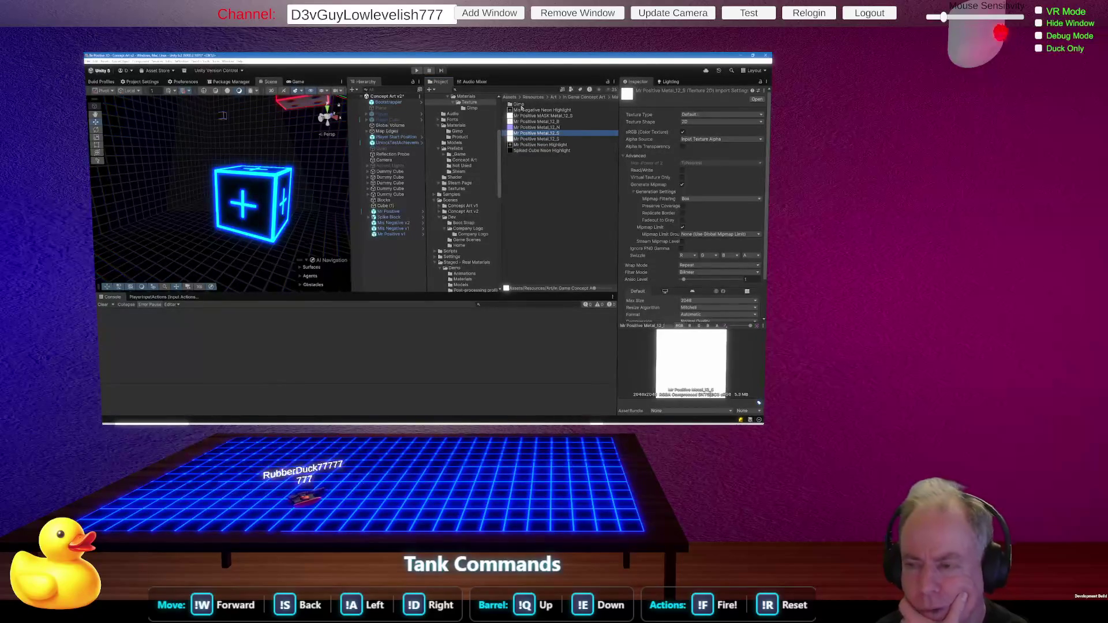
double_click(521, 106)
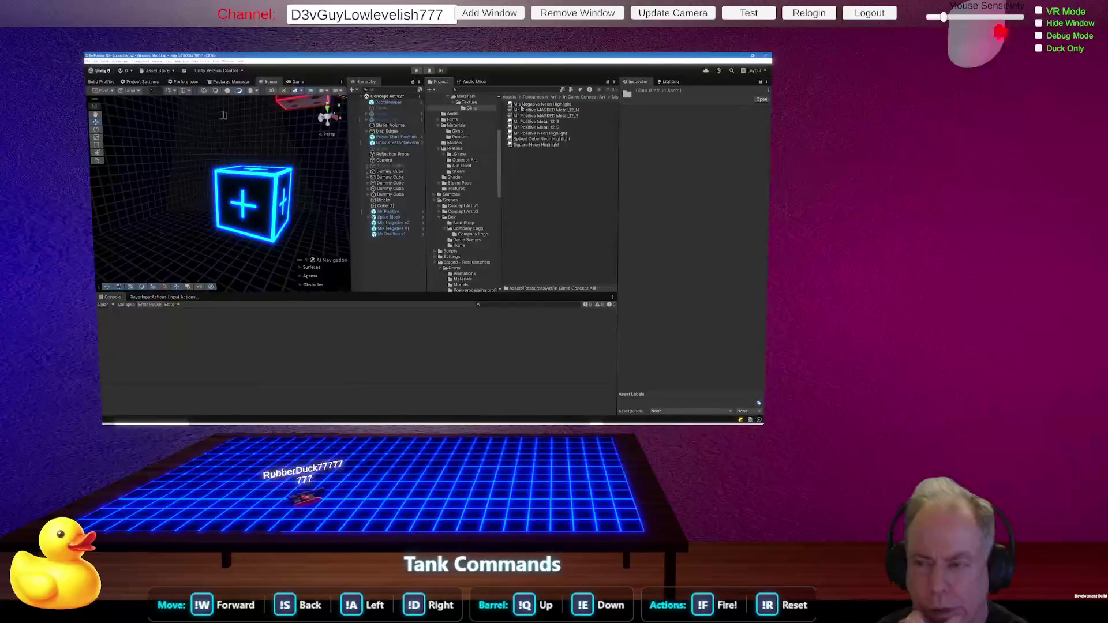
click(546, 128)
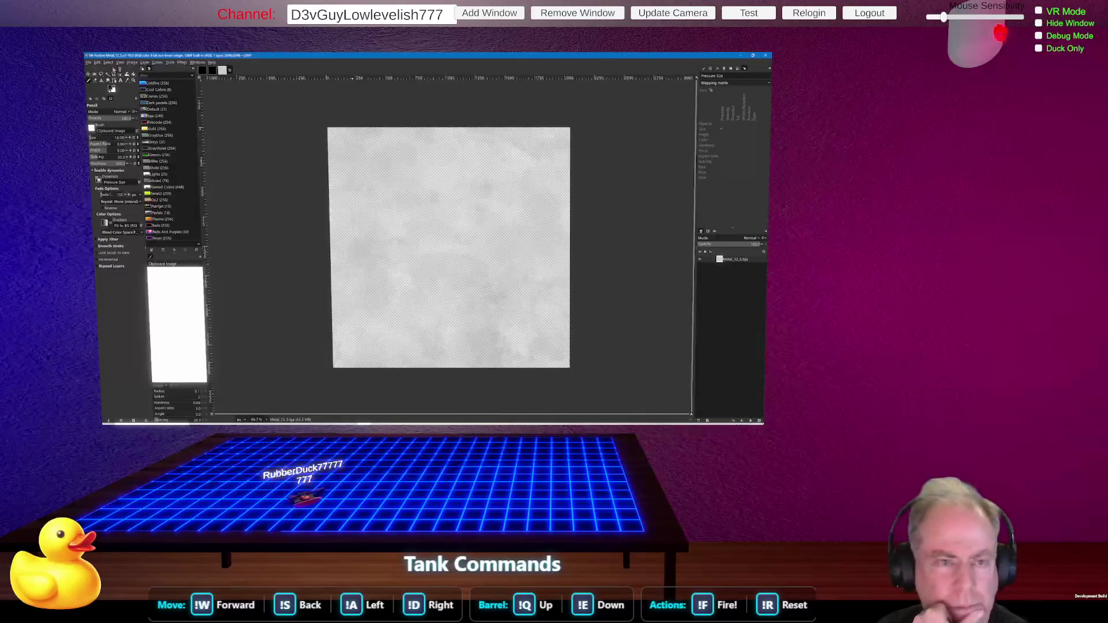
key(alt+Tab)
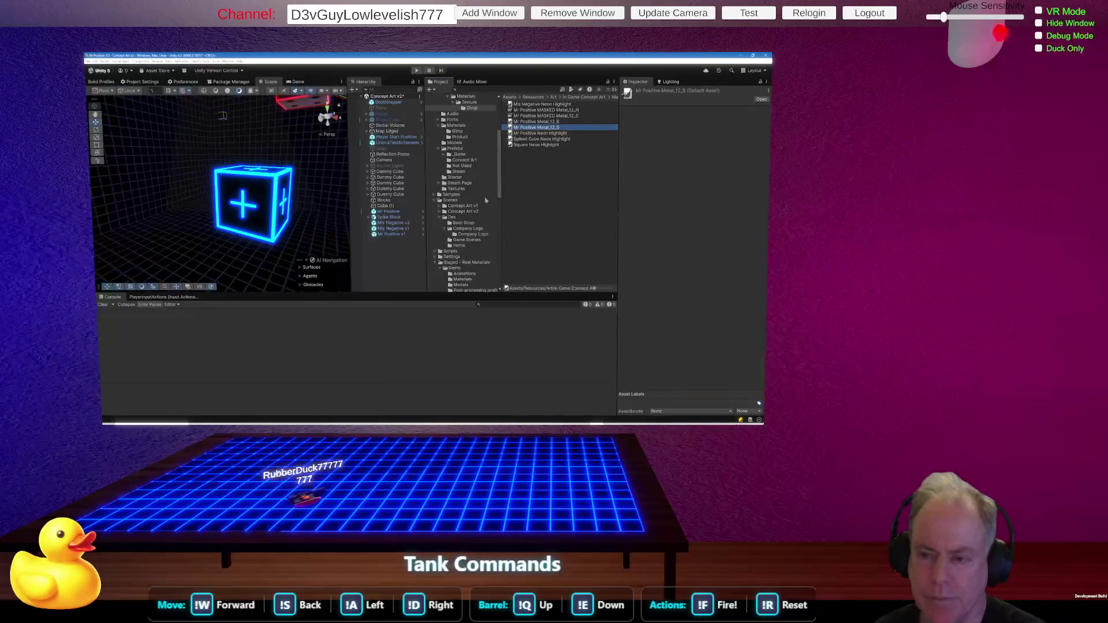
Trace the Mr Positive cube's material, checking the Mr Positive v2 and v1 materials.
click(389, 212)
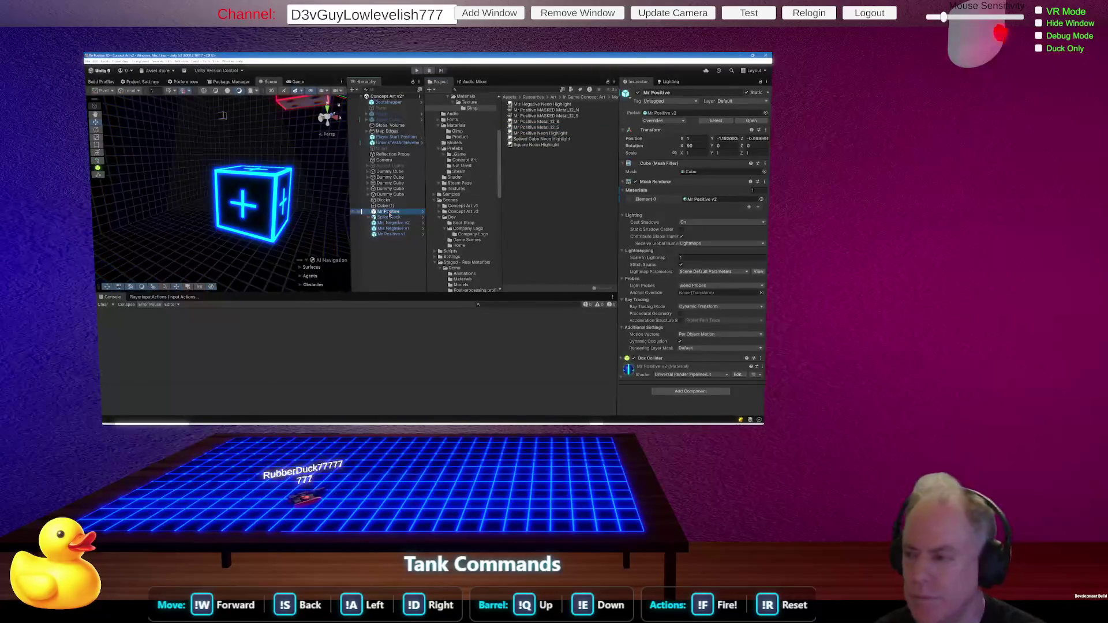
click(702, 199)
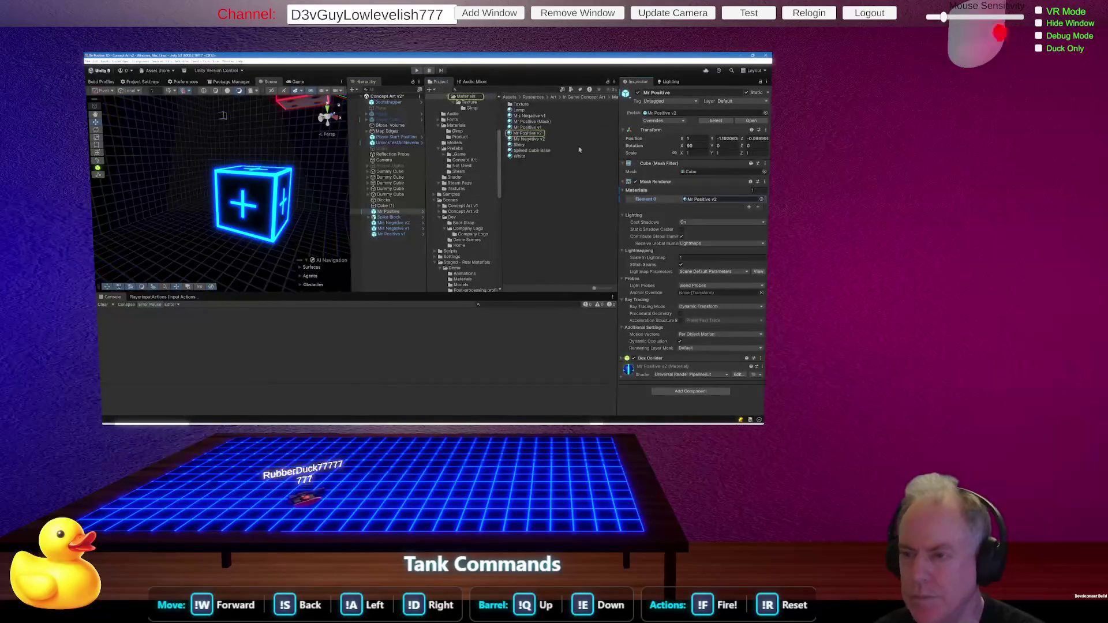
click(550, 134)
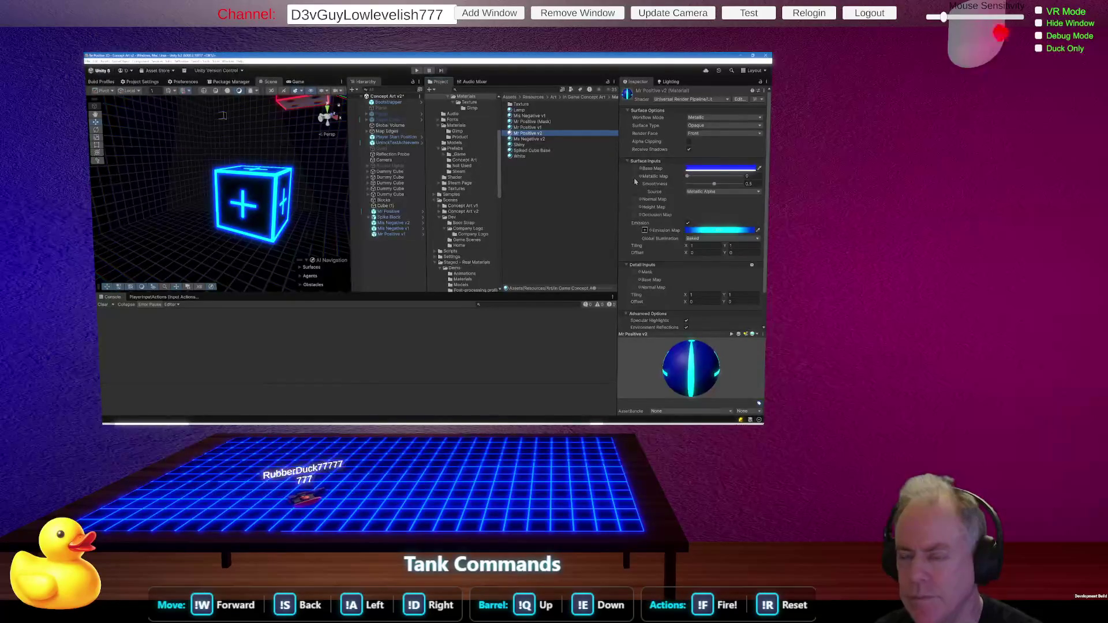
double_click(521, 104)
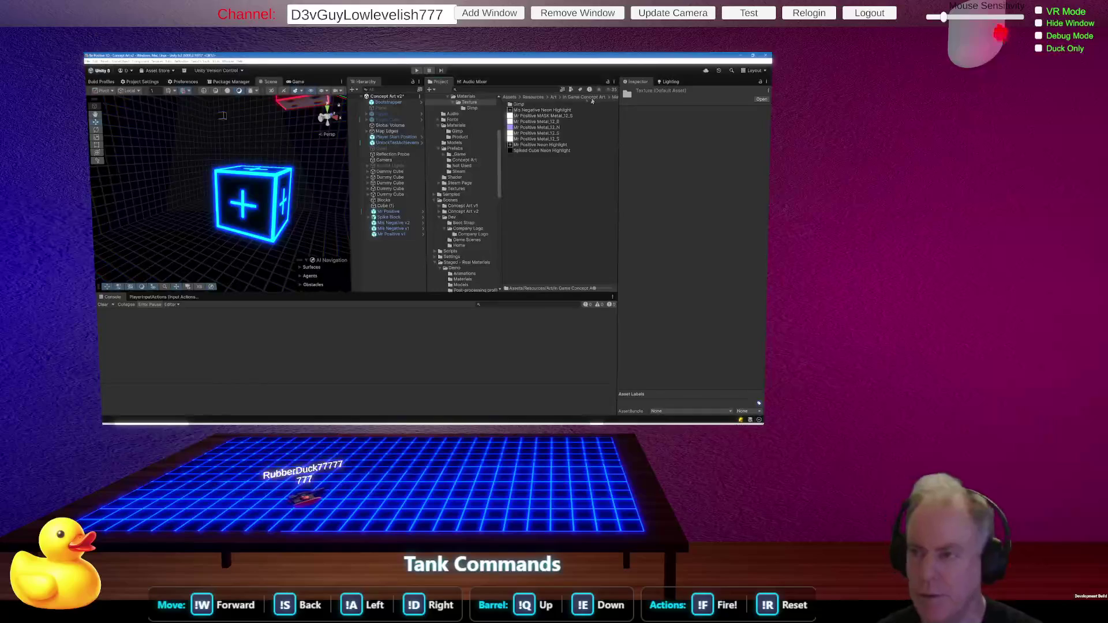
click(614, 98)
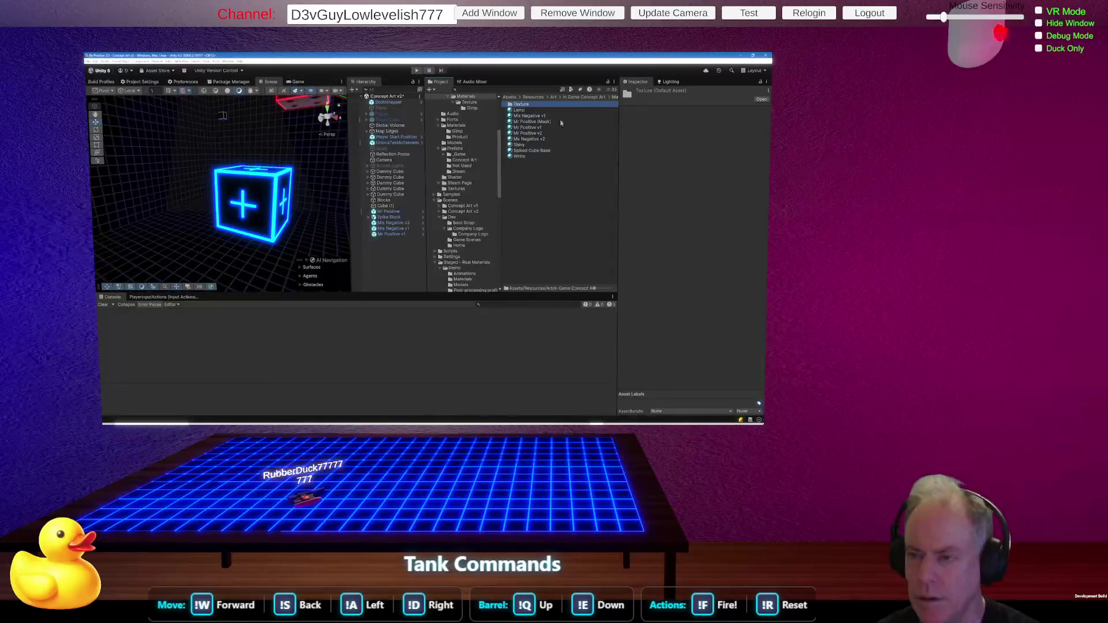
click(542, 127)
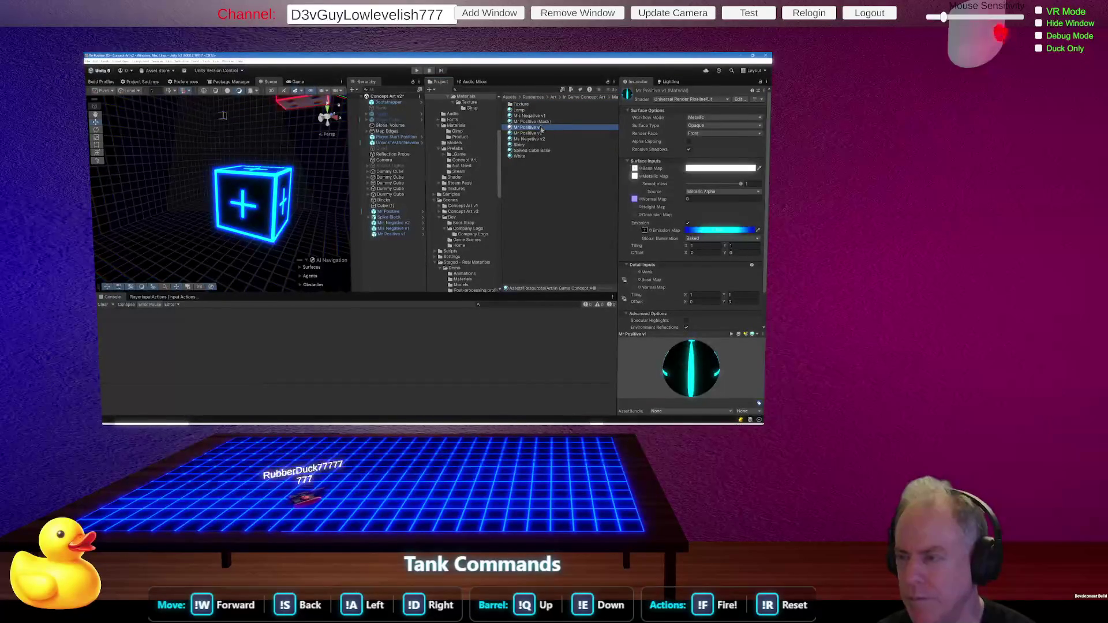
click(760, 82)
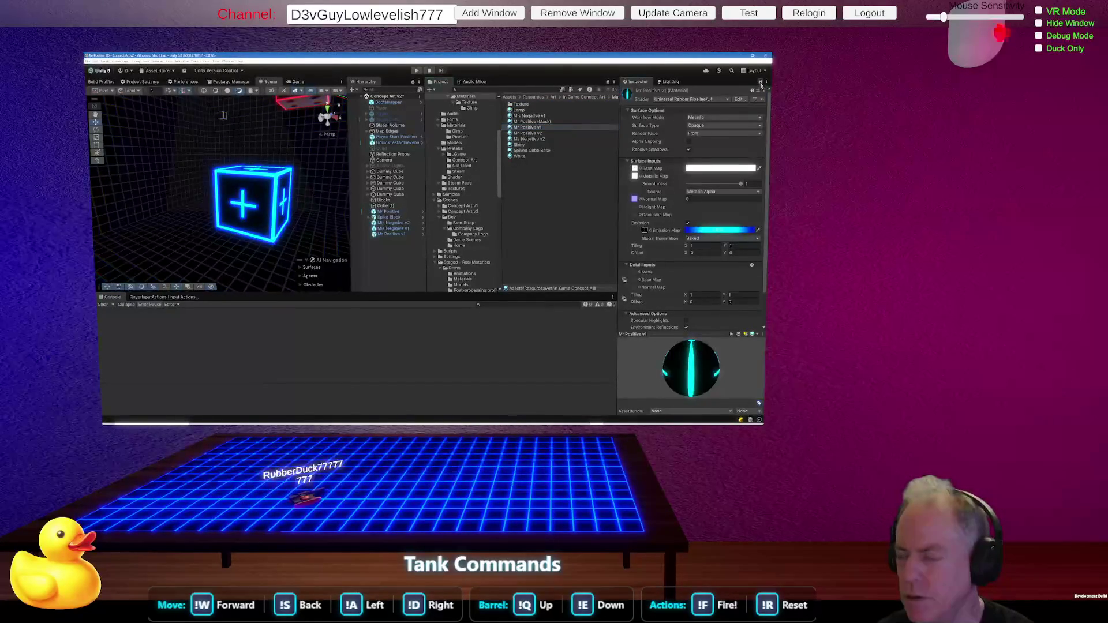
Locate the Mr Positive Metal_12_S metallic map texture and open it in GIMP.
click(635, 176)
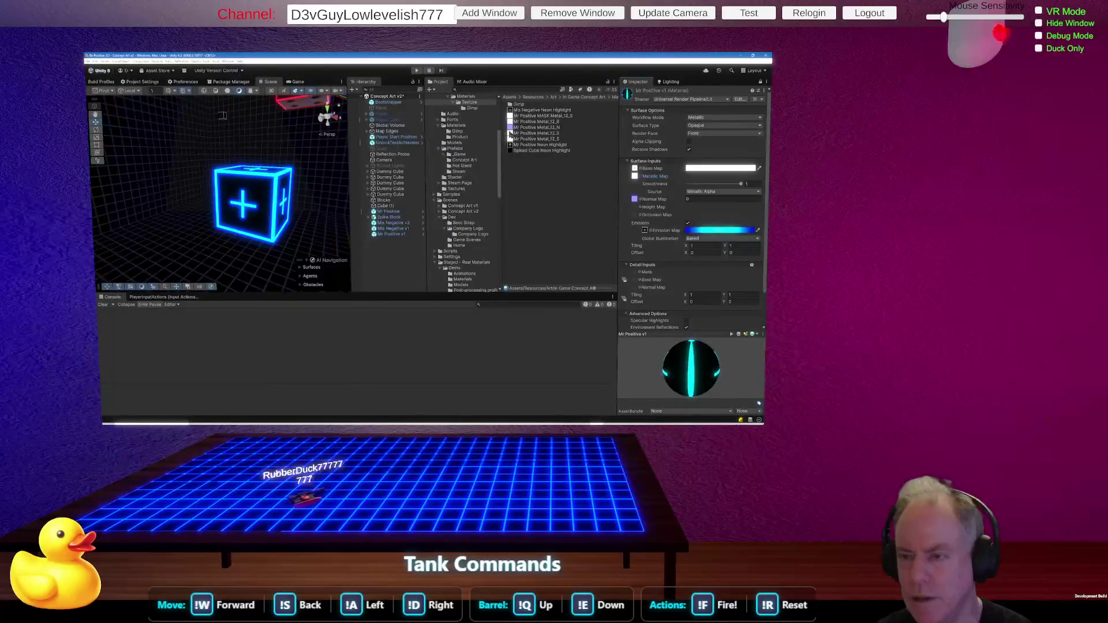
click(510, 134)
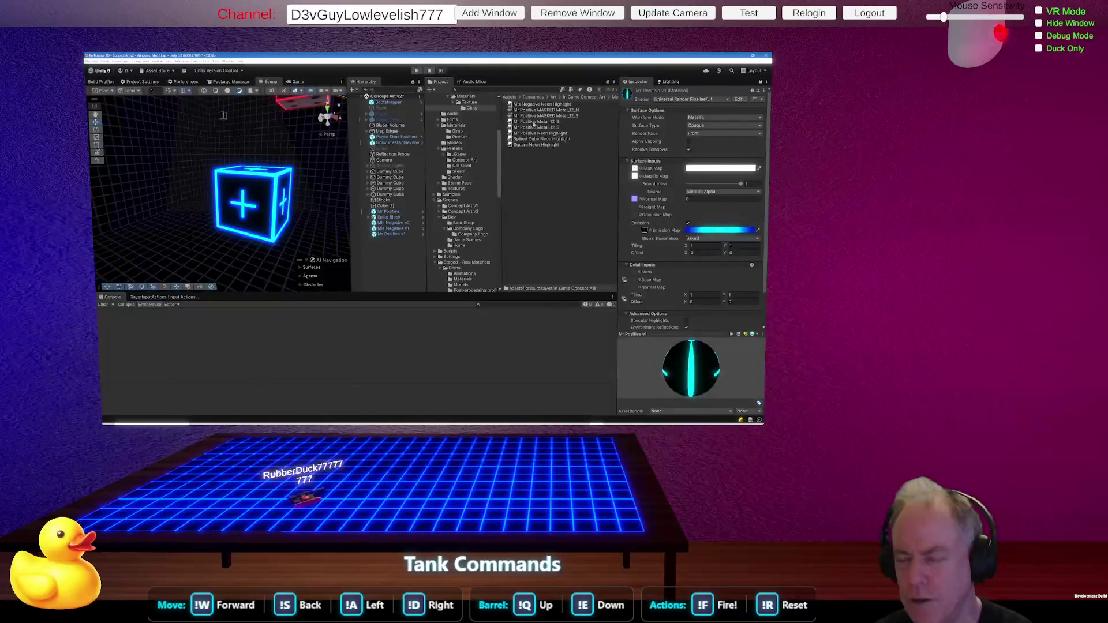
click(549, 128)
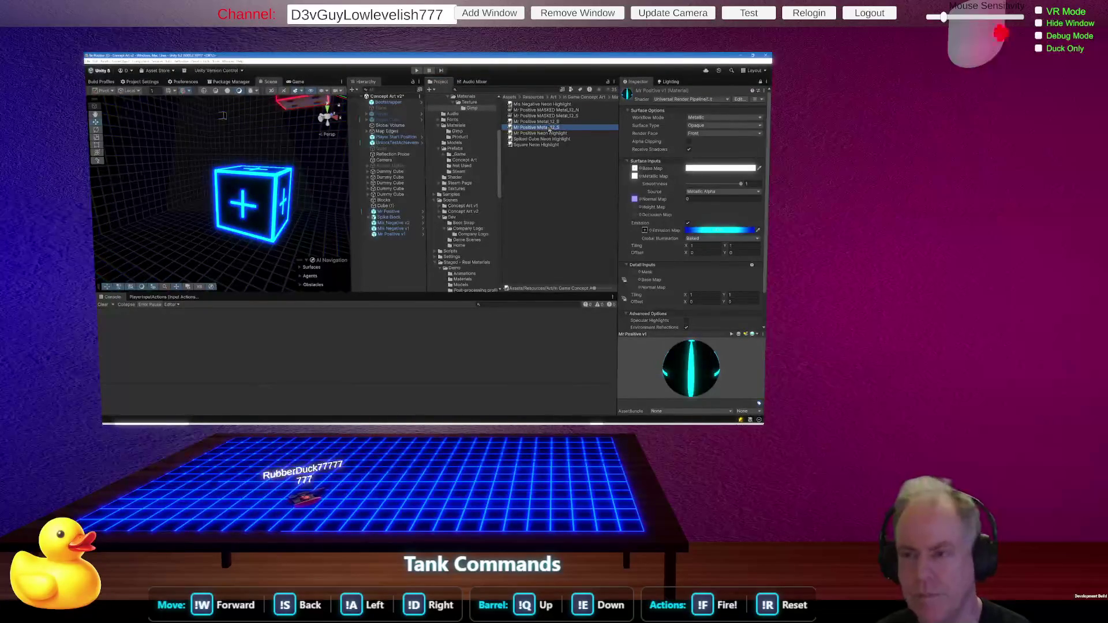
double_click(564, 128)
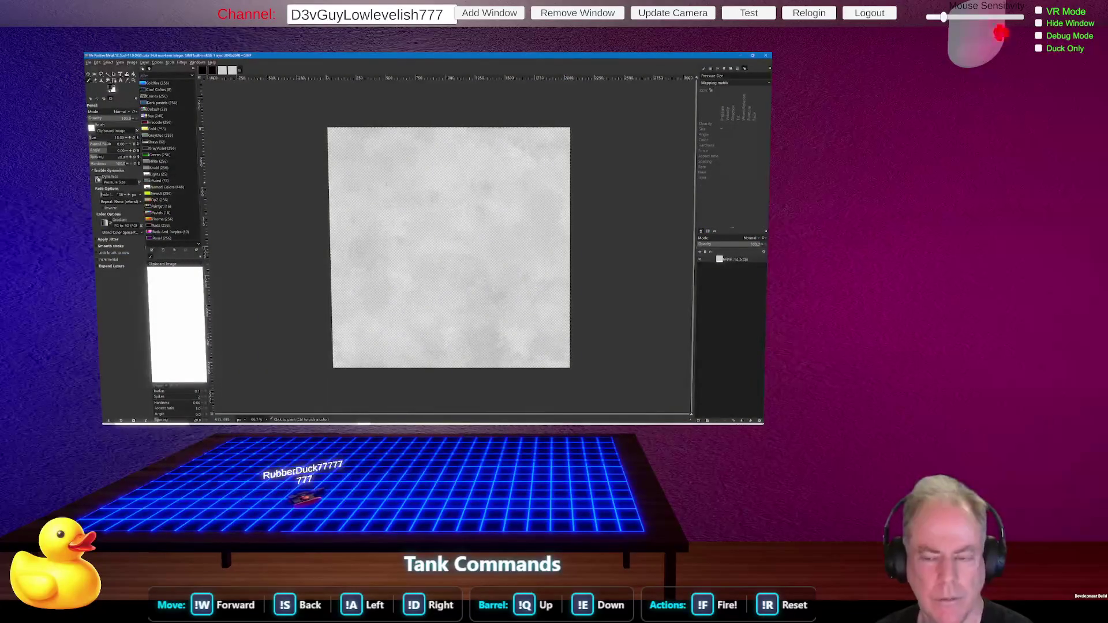
Check GIMP's File menu for the Metal_12_S texture, then Alt+Tab back to Unity.
click(89, 63)
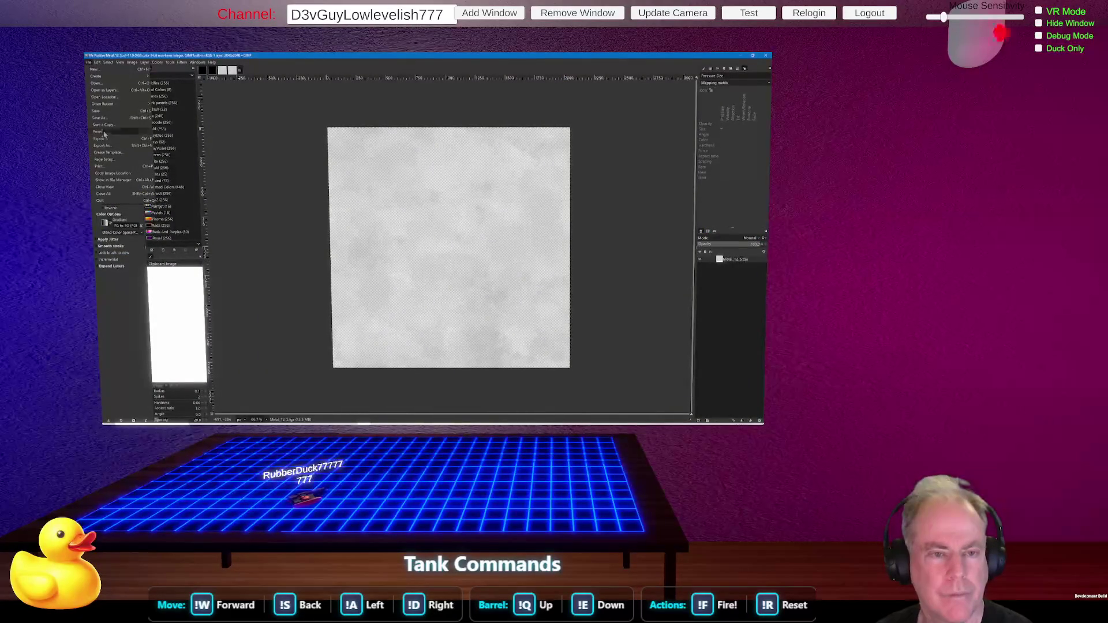
click(111, 146)
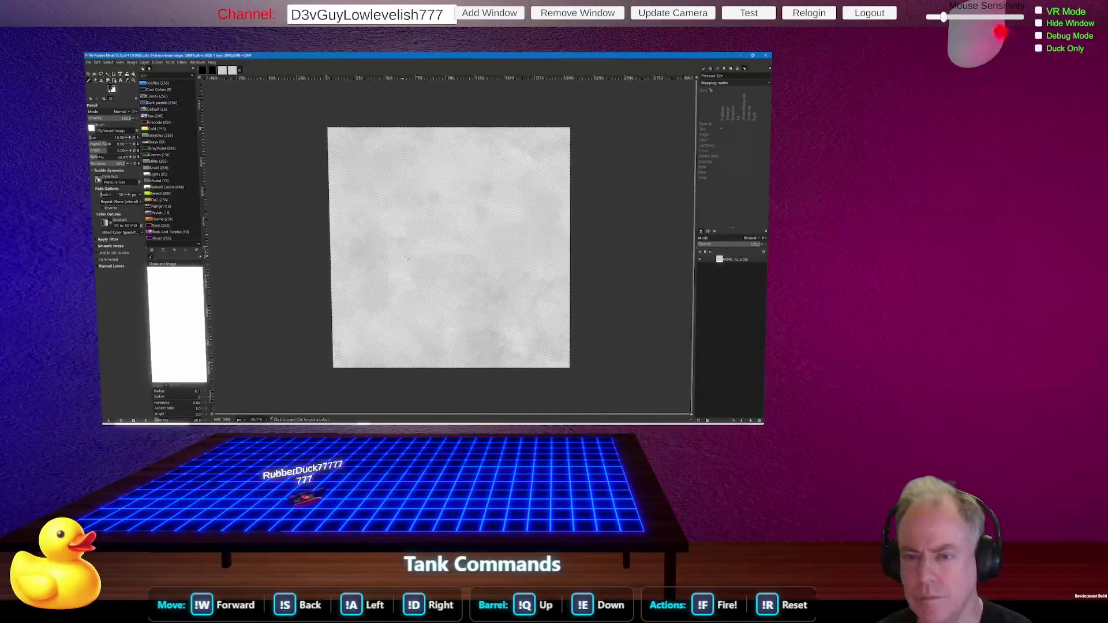
key(alt+Tab)
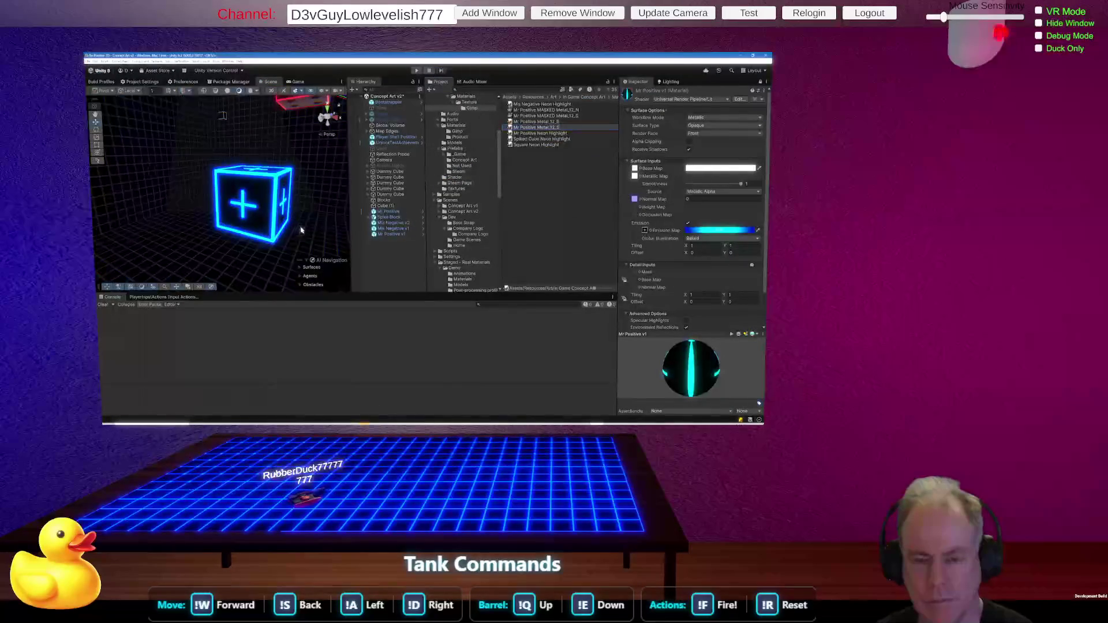
Frame the neon plus cube with F, then show the Concept Art v2 folder contents.
scroll(299, 231, up, 5)
scroll(225, 193, down, 6)
scroll(226, 196, up, 6)
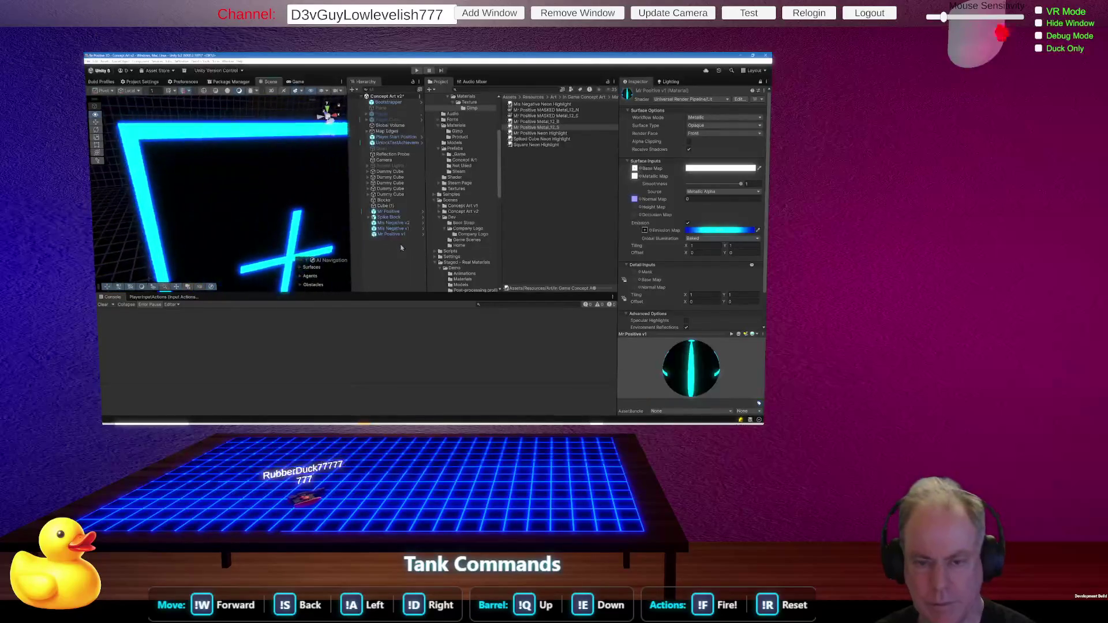
key(f)
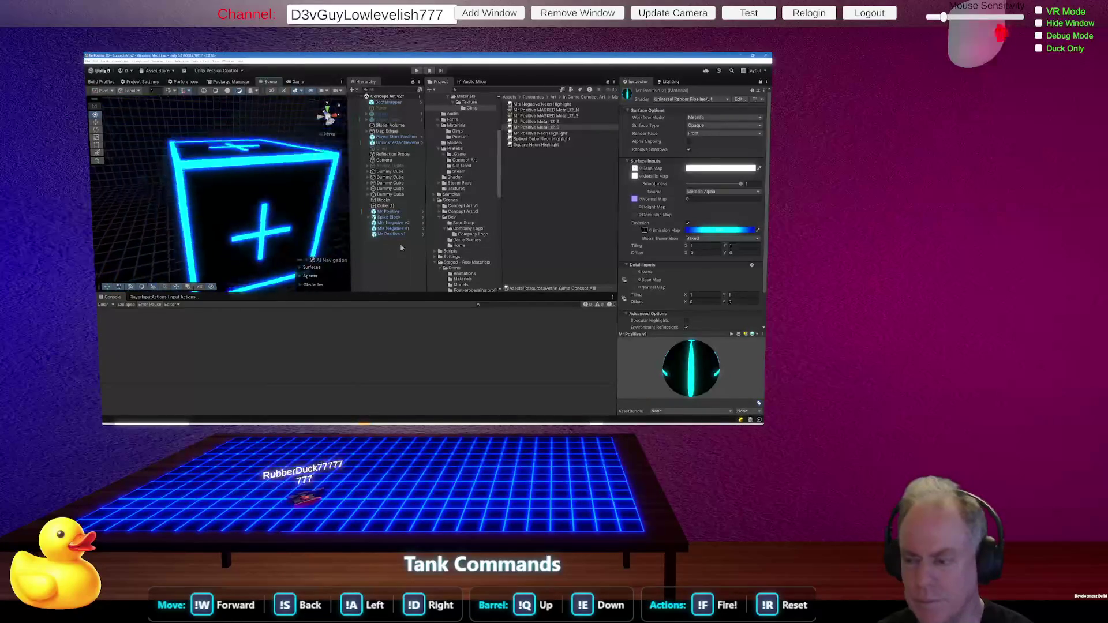
scroll(680, 250, down, 3)
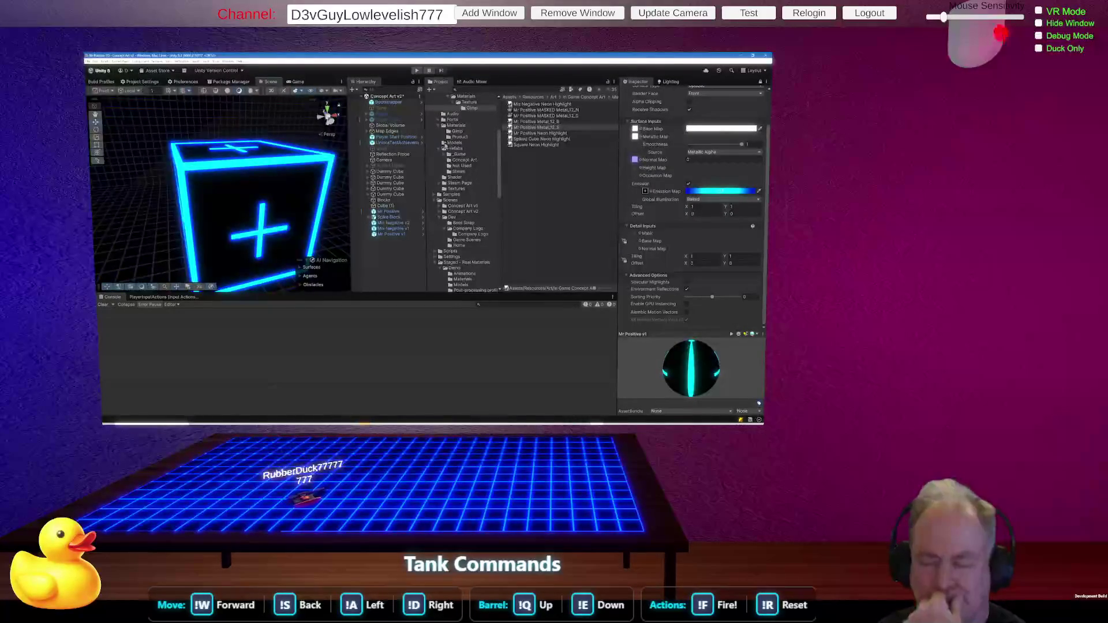
click(463, 211)
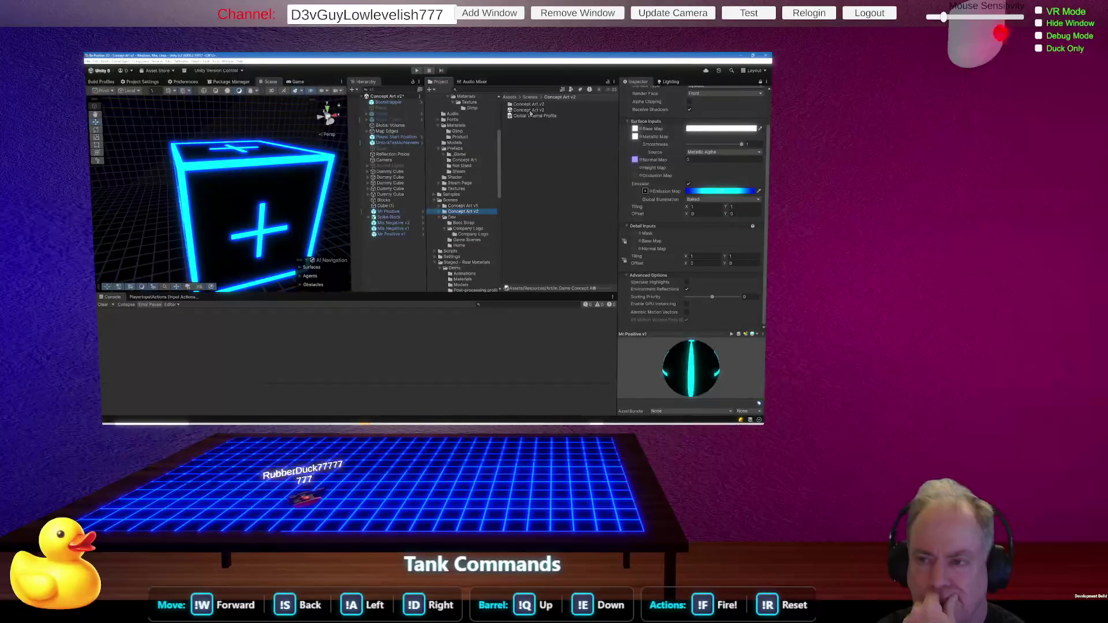
Save the modified Concept Art v2 scene when prompted, then open the Concept Art v1 scene.
double_click(531, 111)
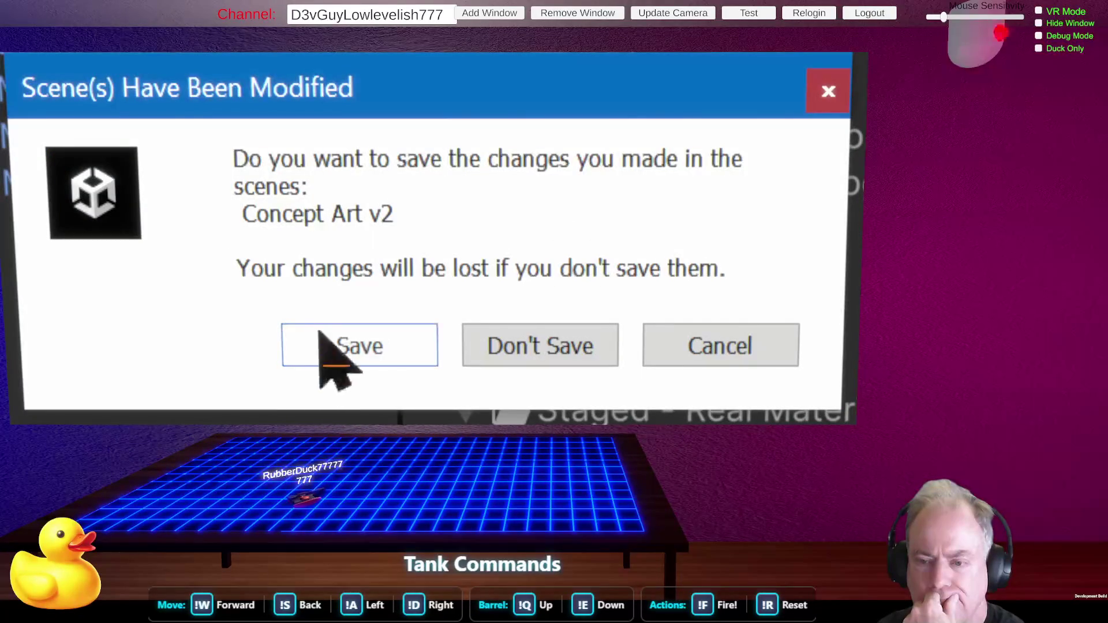
click(321, 335)
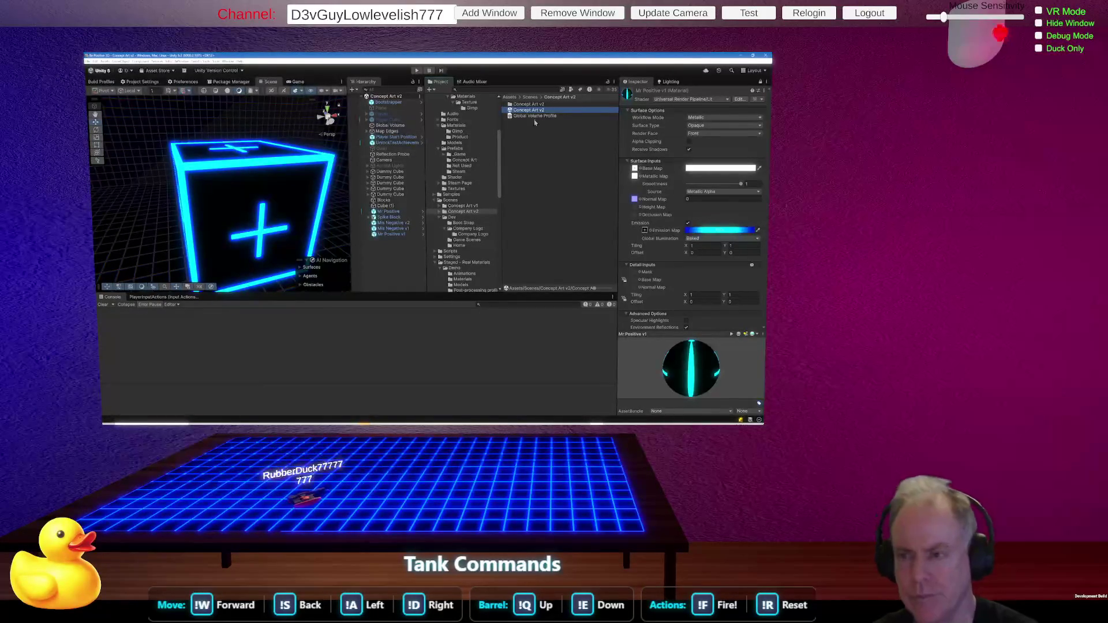
click(465, 207)
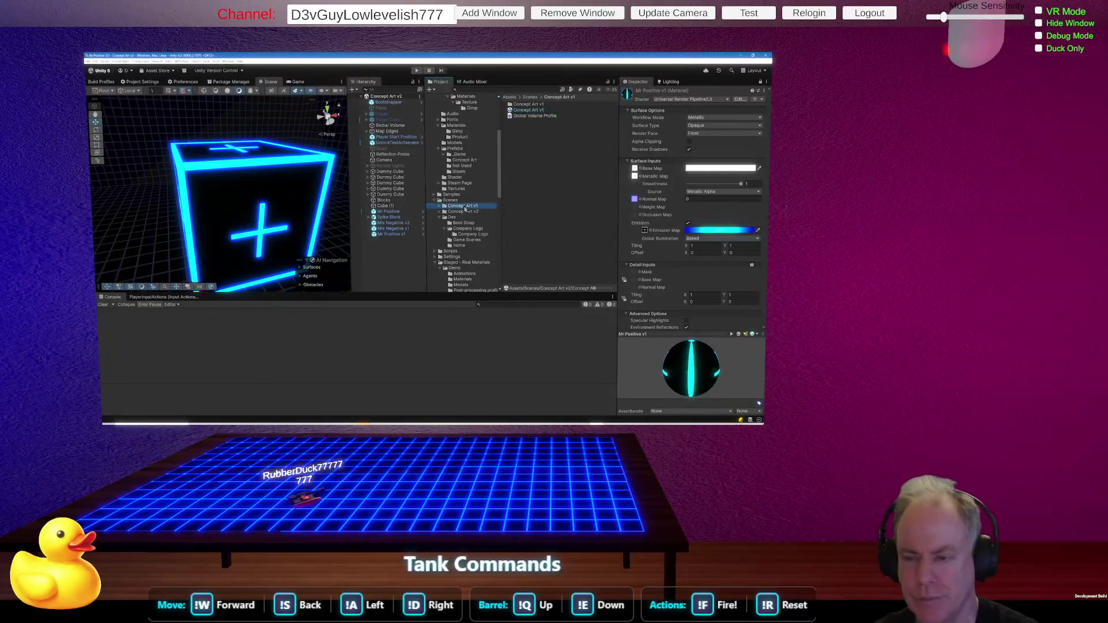
double_click(533, 110)
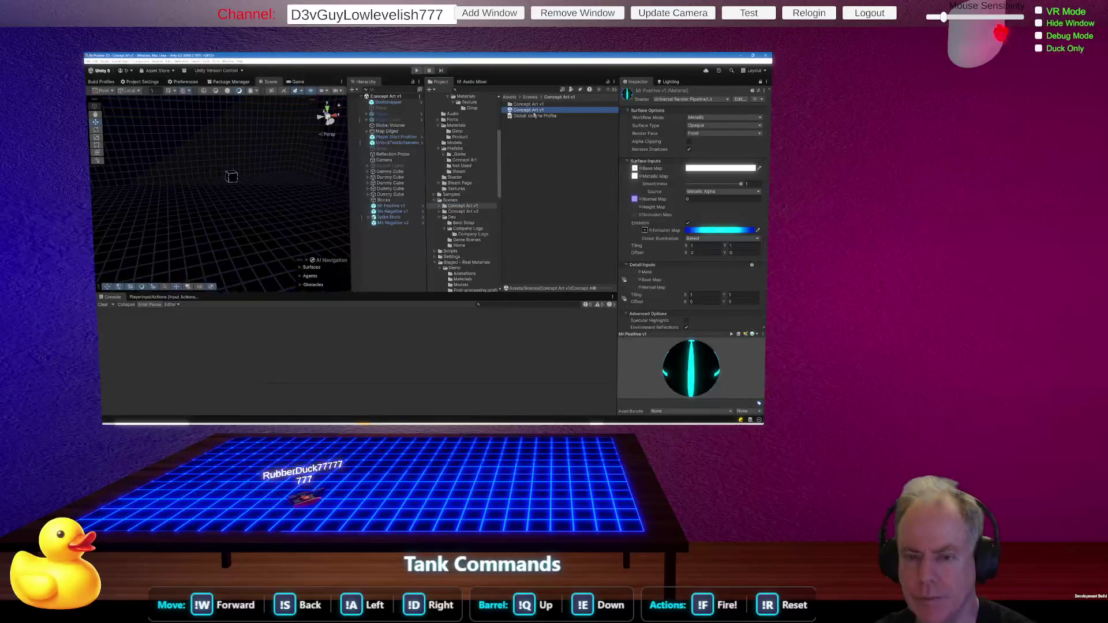
Move the red Ms Negative cubes so one sits right beside the blue plus cube.
mouse_move(294, 192)
mouse_down()
mouse_move(295, 173)
mouse_move(279, 201)
mouse_move(224, 216)
mouse_move(173, 279)
mouse_move(115, 243)
mouse_move(104, 208)
mouse_up()
drag(347, 249, 319, 246)
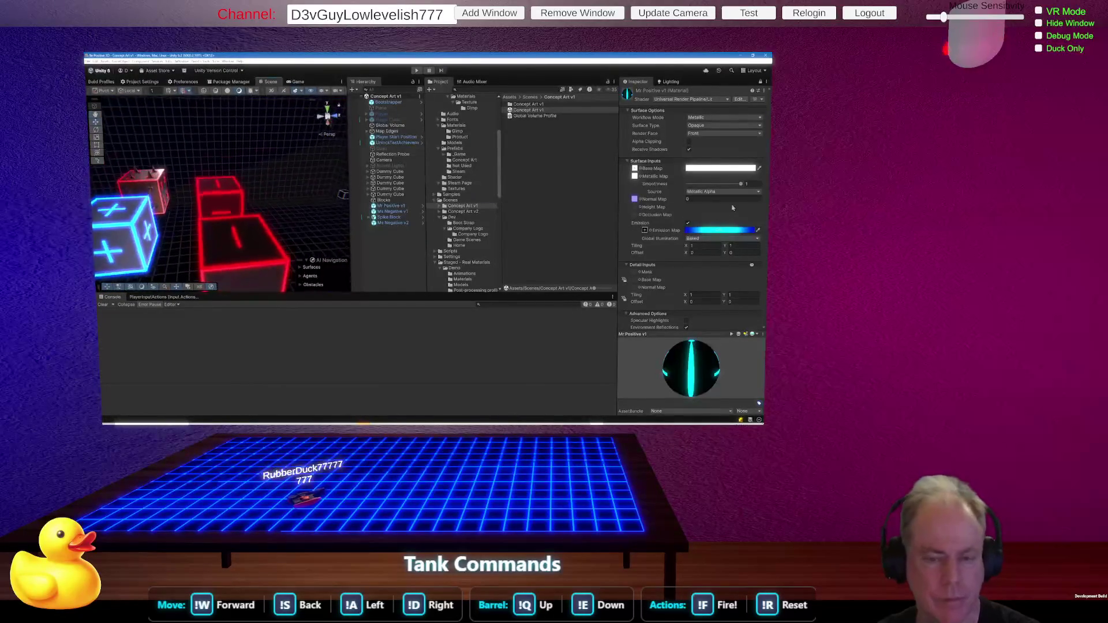
mouse_move(229, 214)
mouse_down()
mouse_move(270, 290)
mouse_move(263, 279)
mouse_up()
click(219, 218)
mouse_move(218, 218)
mouse_down()
mouse_move(221, 196)
mouse_move(250, 191)
mouse_move(215, 172)
mouse_move(274, 186)
mouse_up()
click(220, 167)
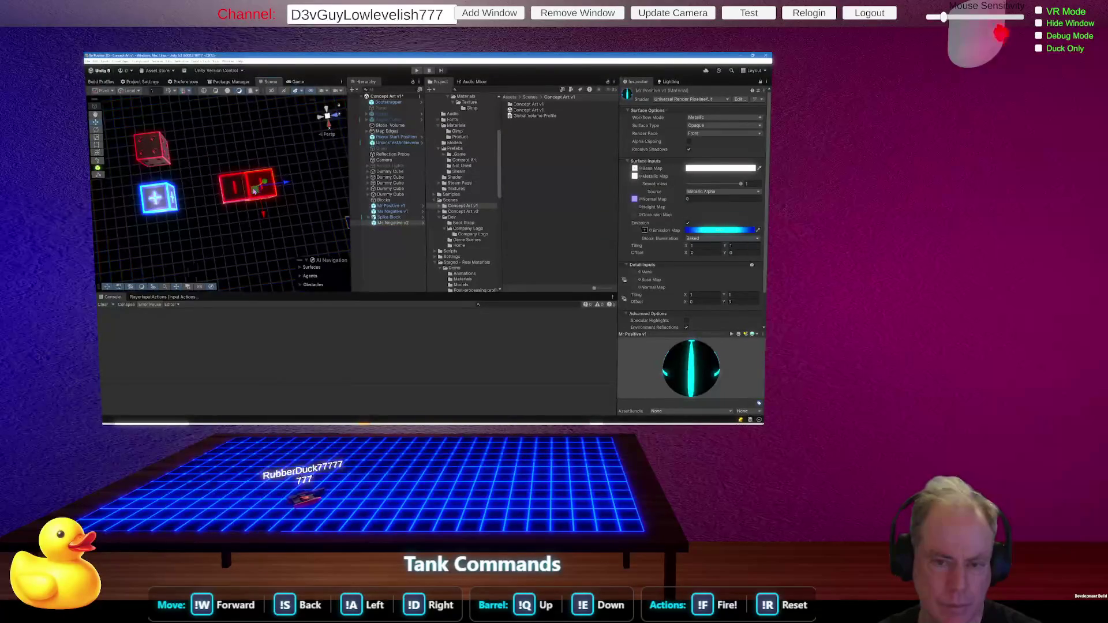
click(231, 195)
drag(231, 195, 183, 202)
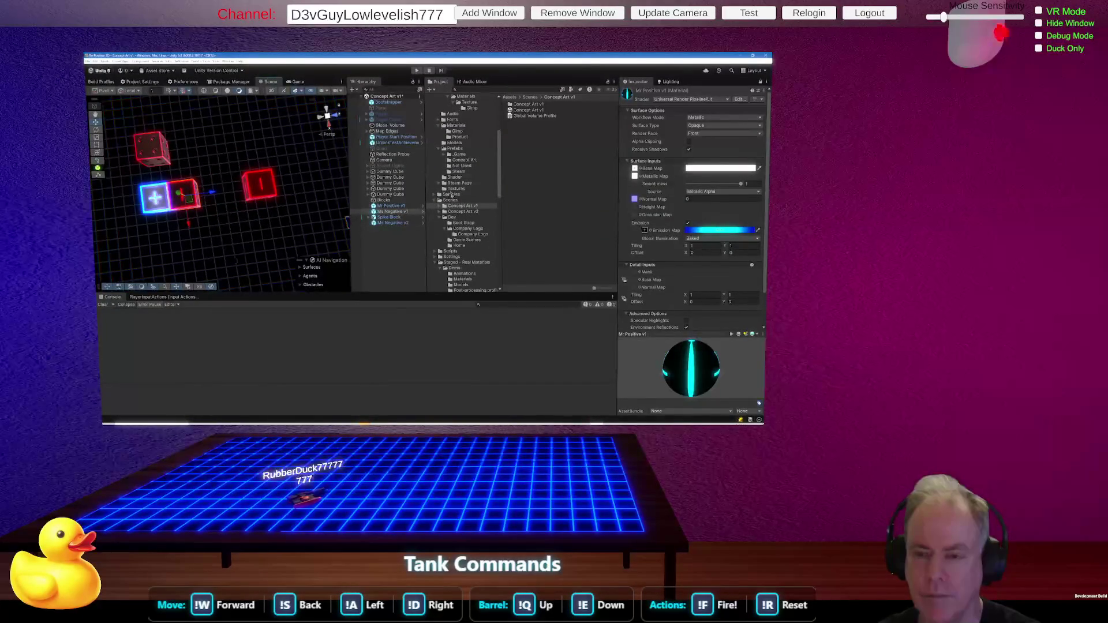
Drag a Mr Positive v2 blue cube from Prefabs/Concept Art into the scene.
click(464, 150)
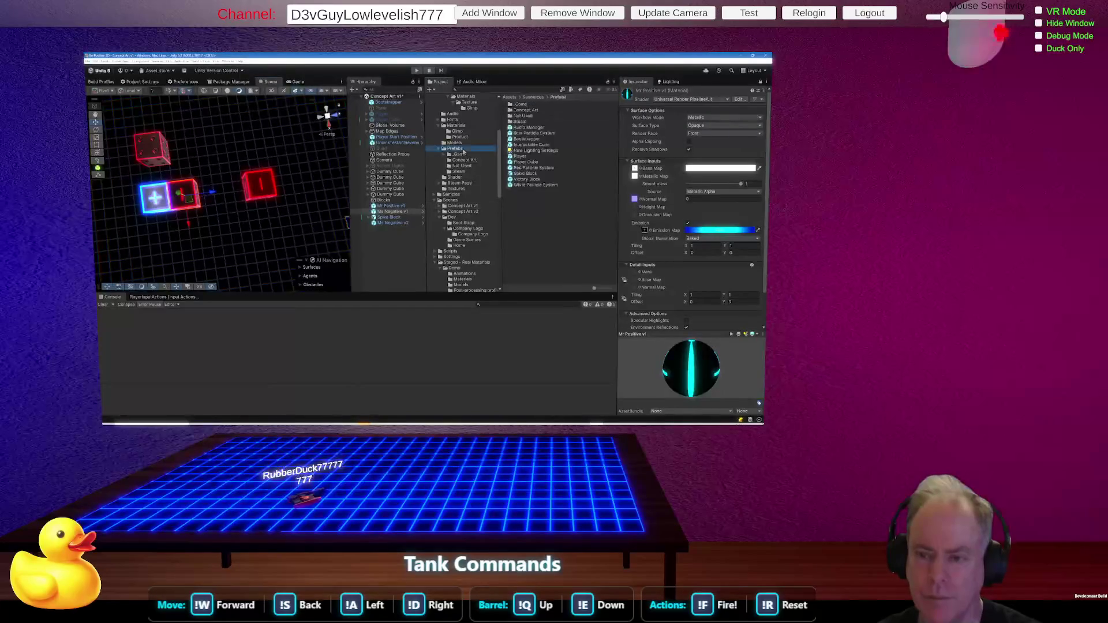
click(475, 161)
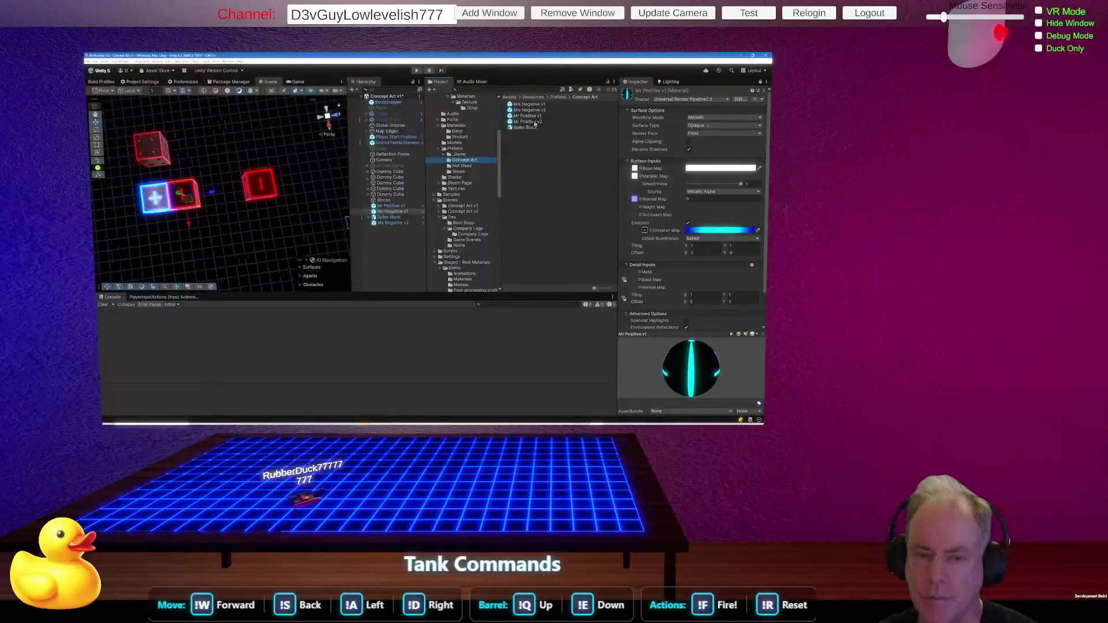
mouse_move(534, 124)
mouse_down()
mouse_move(217, 191)
mouse_move(254, 185)
mouse_up()
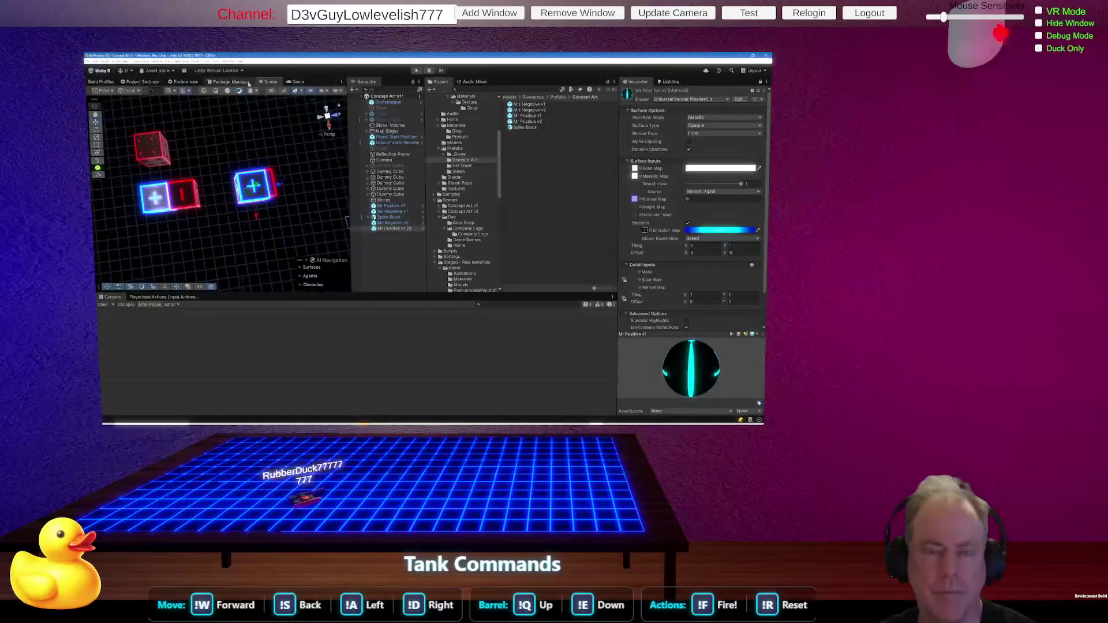
click(189, 91)
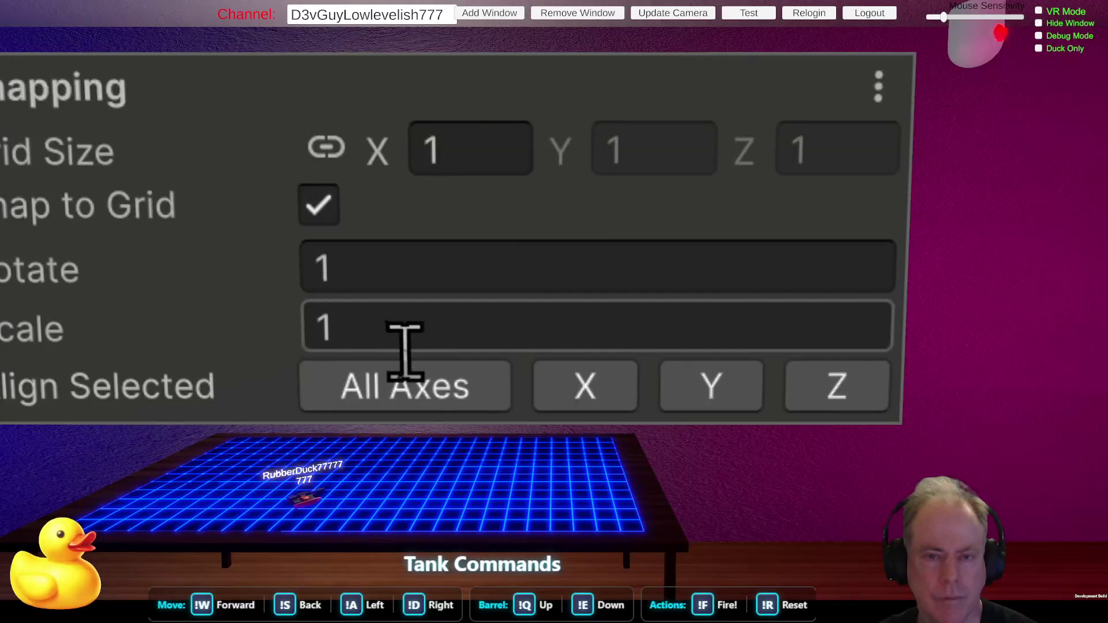
mouse_move(260, 173)
mouse_down()
mouse_move(247, 120)
mouse_move(300, 160)
mouse_up()
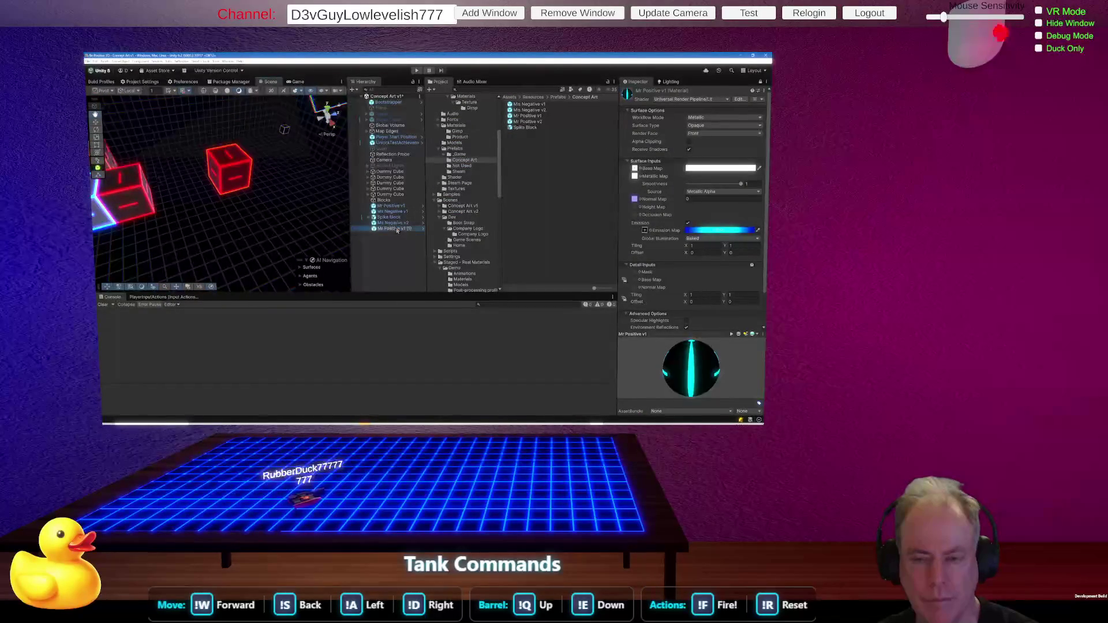
drag(269, 204, 258, 212)
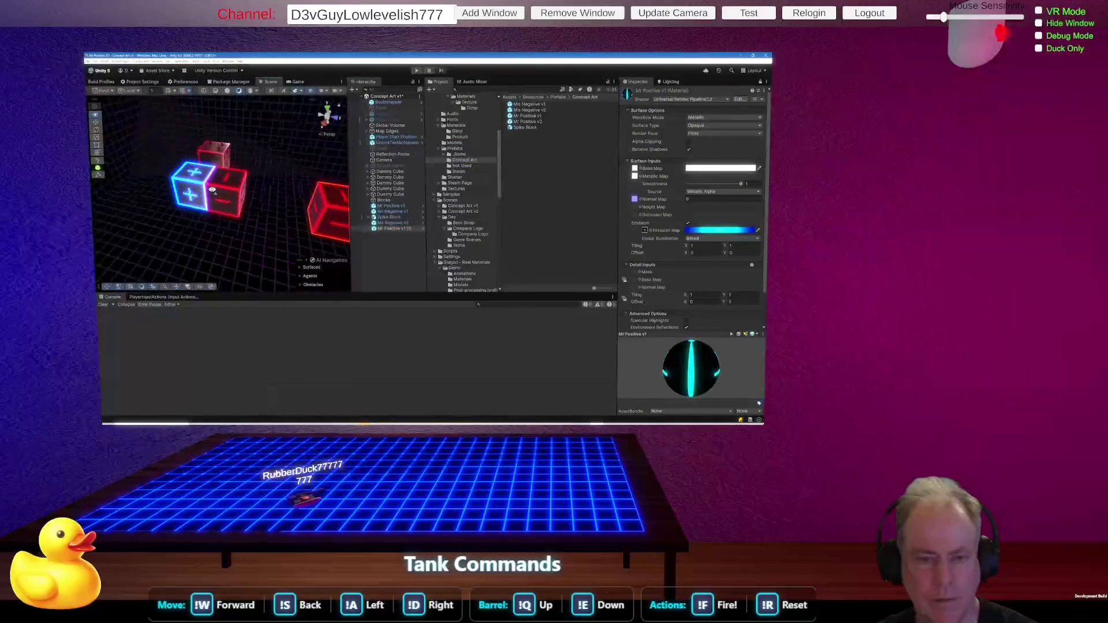
drag(156, 158, 231, 116)
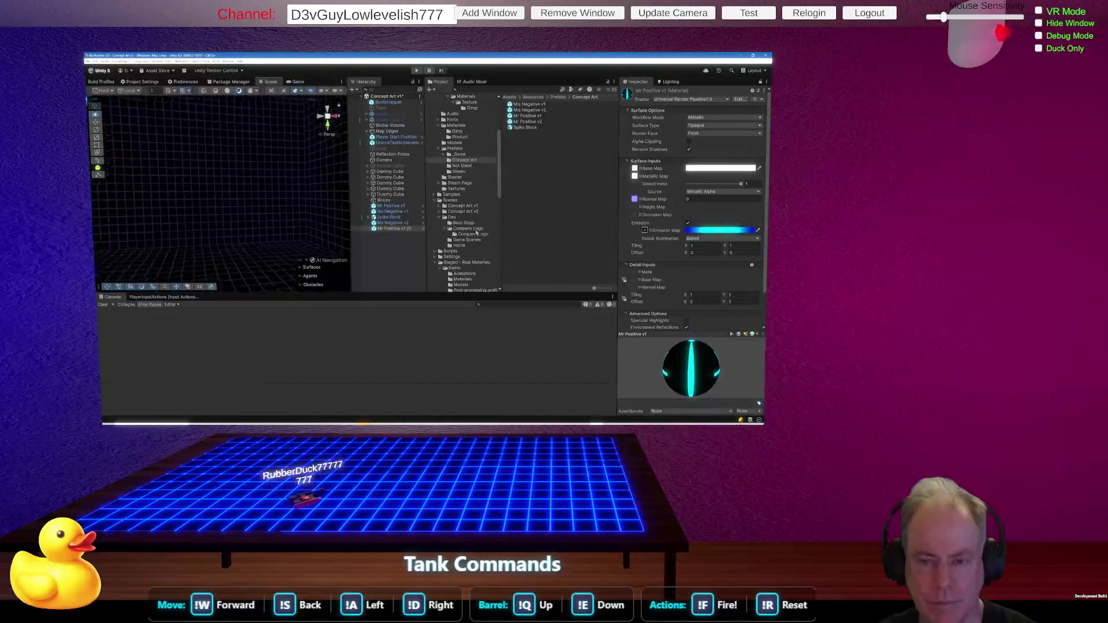
drag(248, 219, 274, 223)
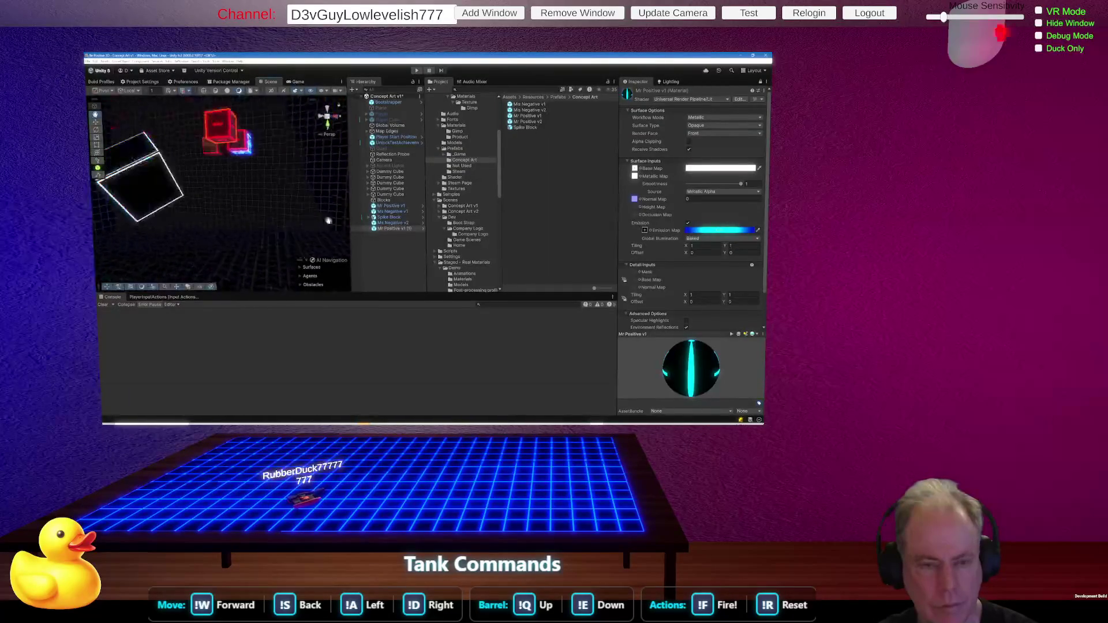
drag(251, 205, 185, 188)
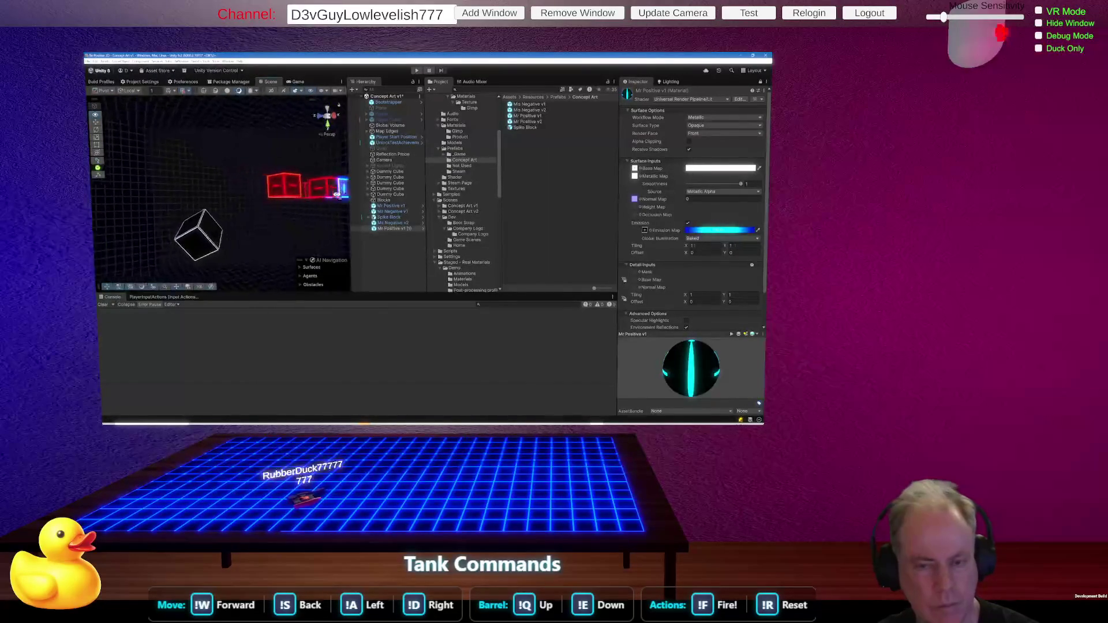
drag(340, 191, 230, 199)
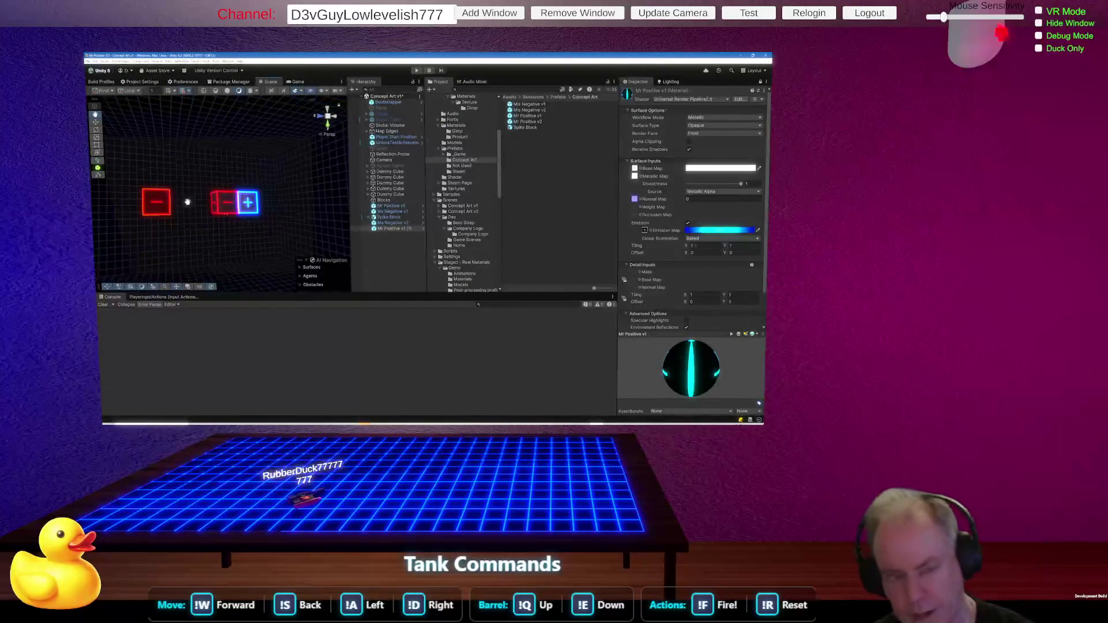
drag(185, 195, 230, 205)
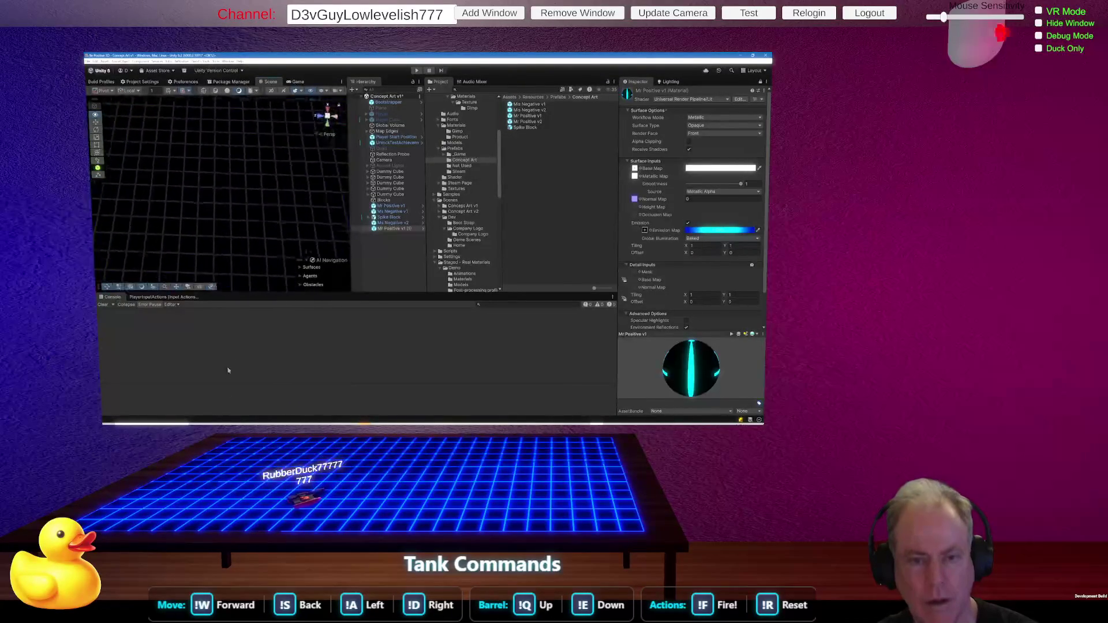
drag(234, 287, 235, 198)
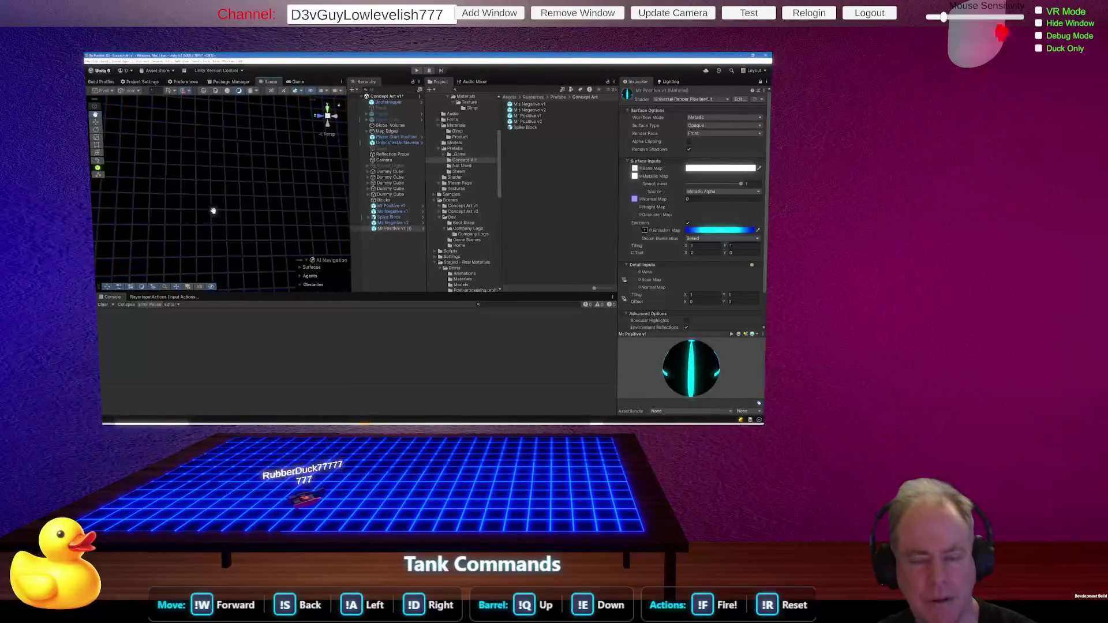
scroll(216, 214, down, 5)
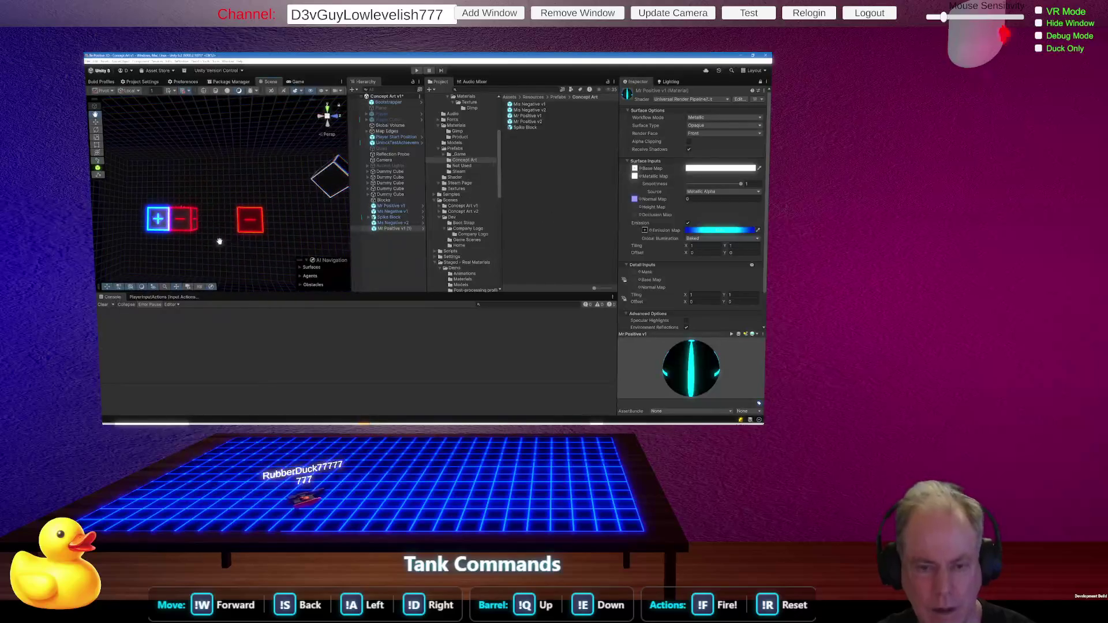
mouse_move(219, 242)
mouse_down()
mouse_move(220, 270)
mouse_move(305, 272)
mouse_move(262, 292)
mouse_move(283, 363)
mouse_move(254, 329)
mouse_move(230, 322)
mouse_move(281, 314)
mouse_up()
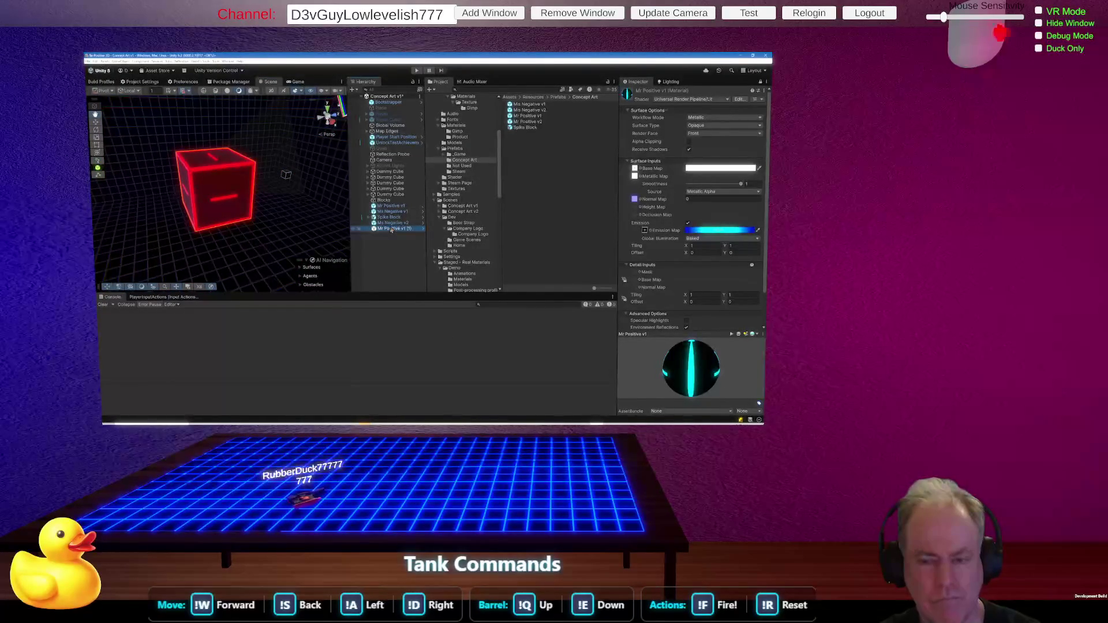
Delete Mr Positive v1 (1), place a blue plus cube beside the red cube, and inspect its material.
key(Delete)
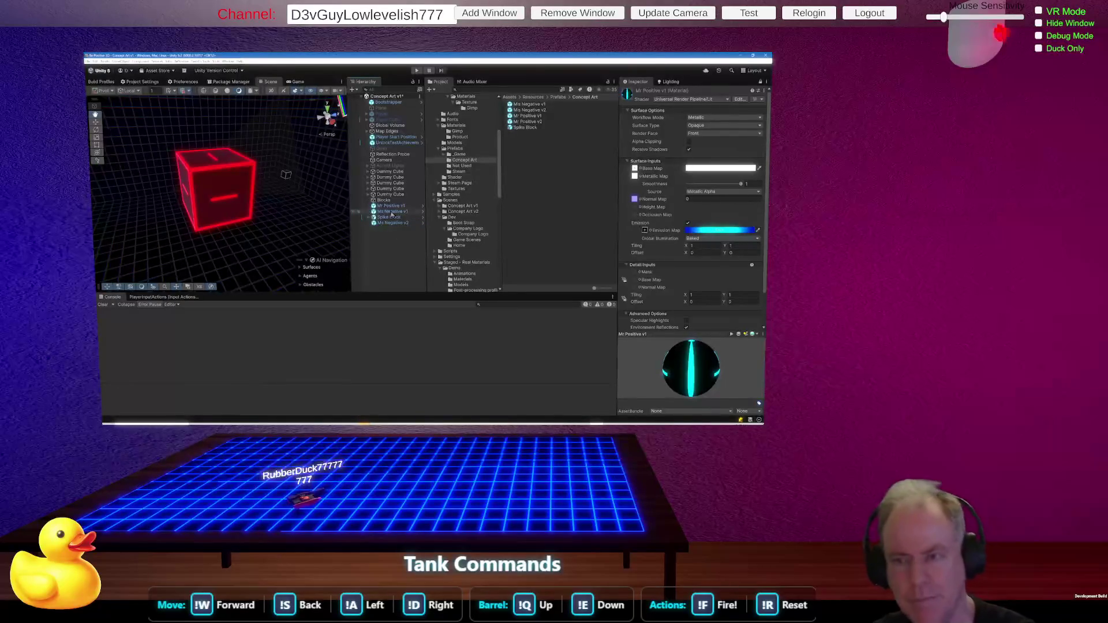
mouse_move(526, 122)
mouse_down()
mouse_move(301, 177)
mouse_move(265, 208)
mouse_move(231, 211)
mouse_move(248, 235)
mouse_move(230, 209)
mouse_move(203, 214)
mouse_up()
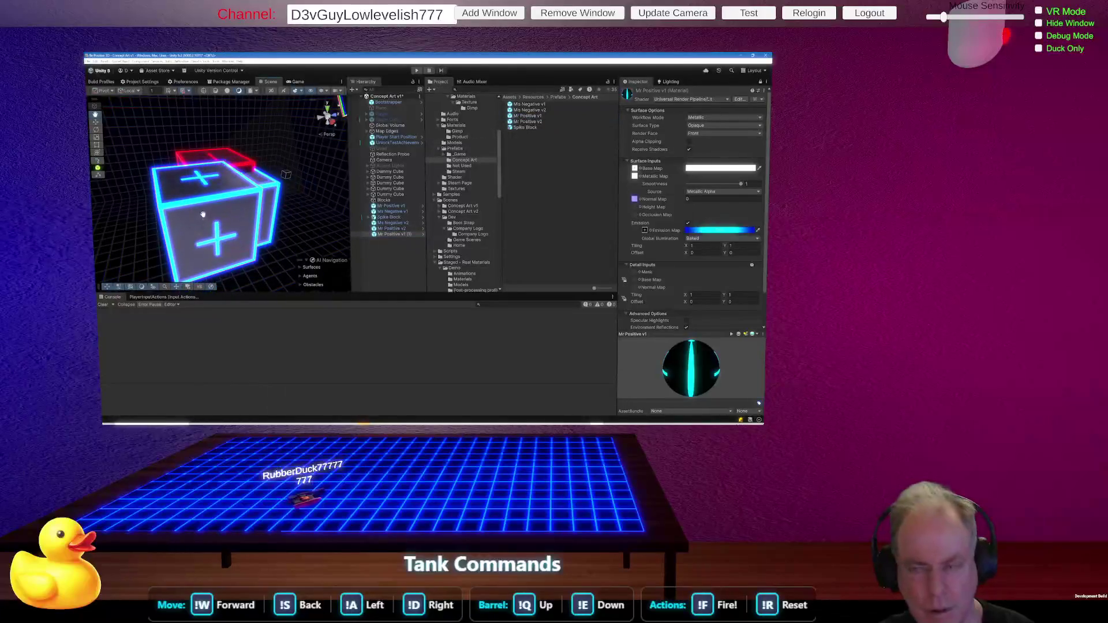
click(526, 123)
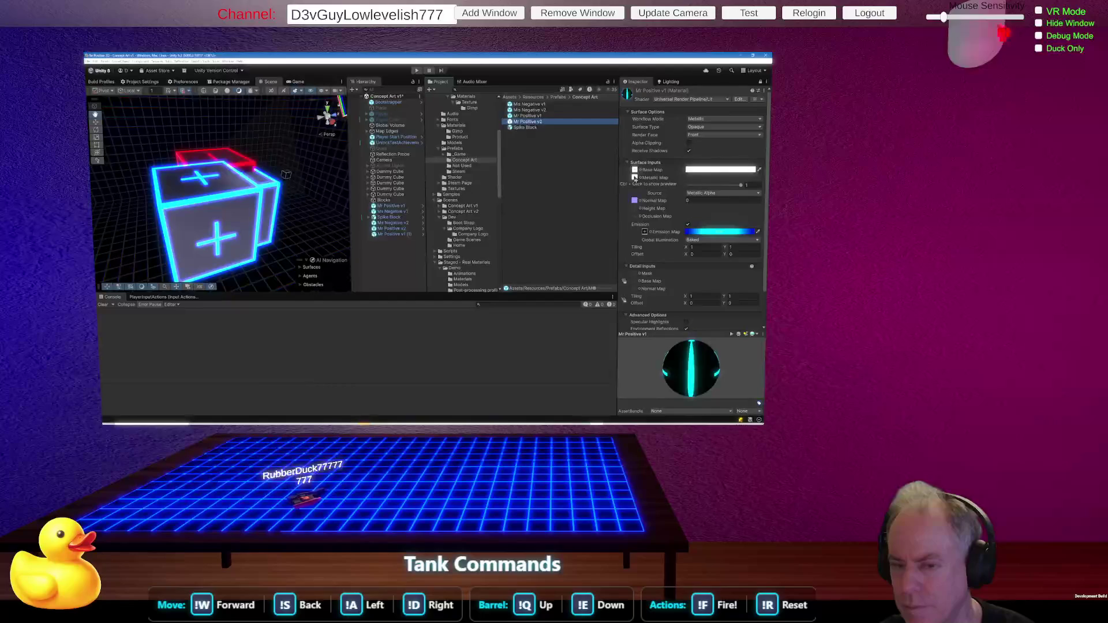
click(635, 179)
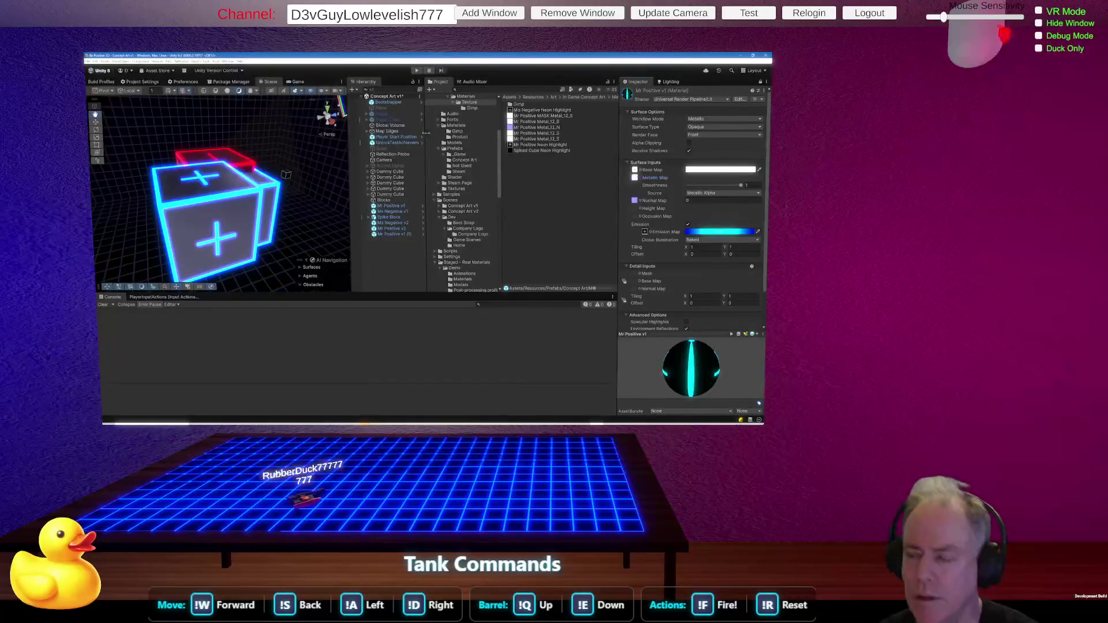
Delete the duplicate Mr Positive v1 (1) cube from the Hierarchy.
drag(239, 221, 239, 221)
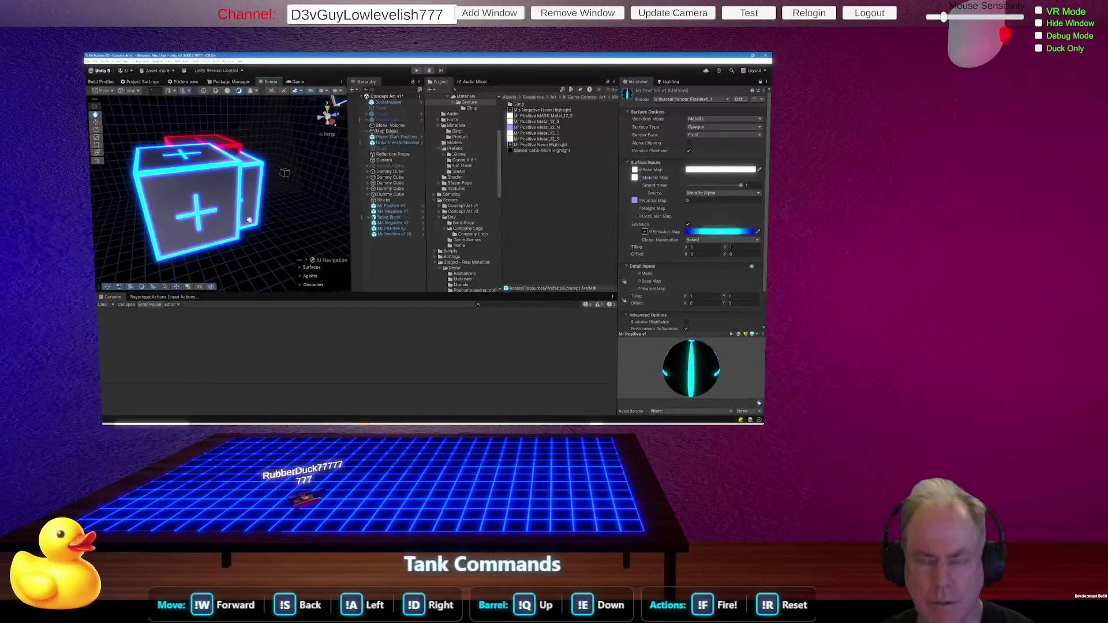
click(401, 235)
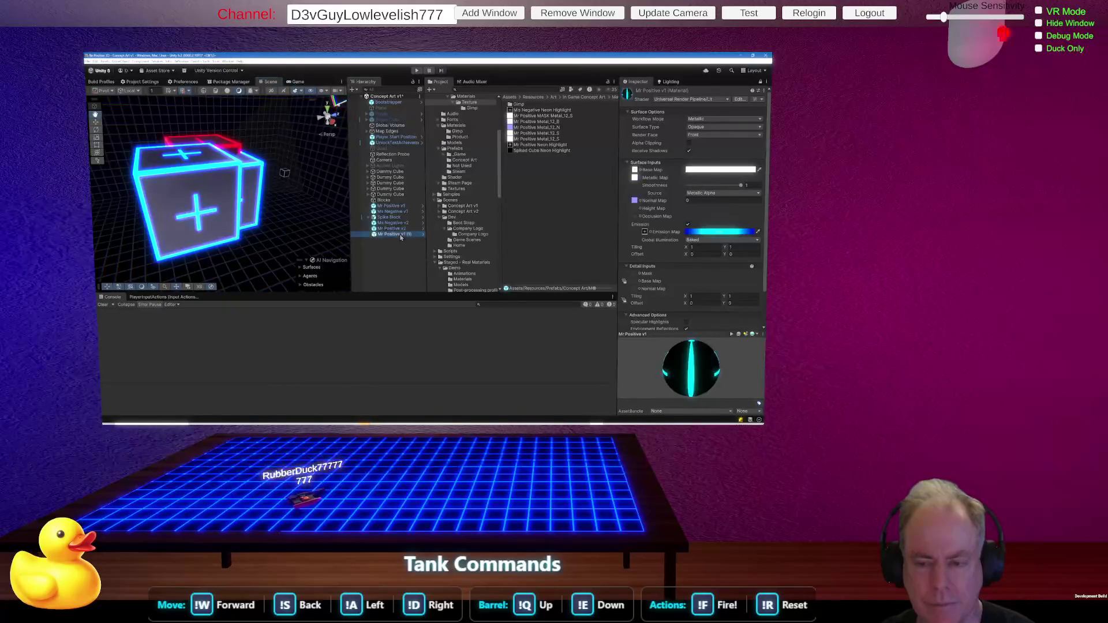
key(Delete)
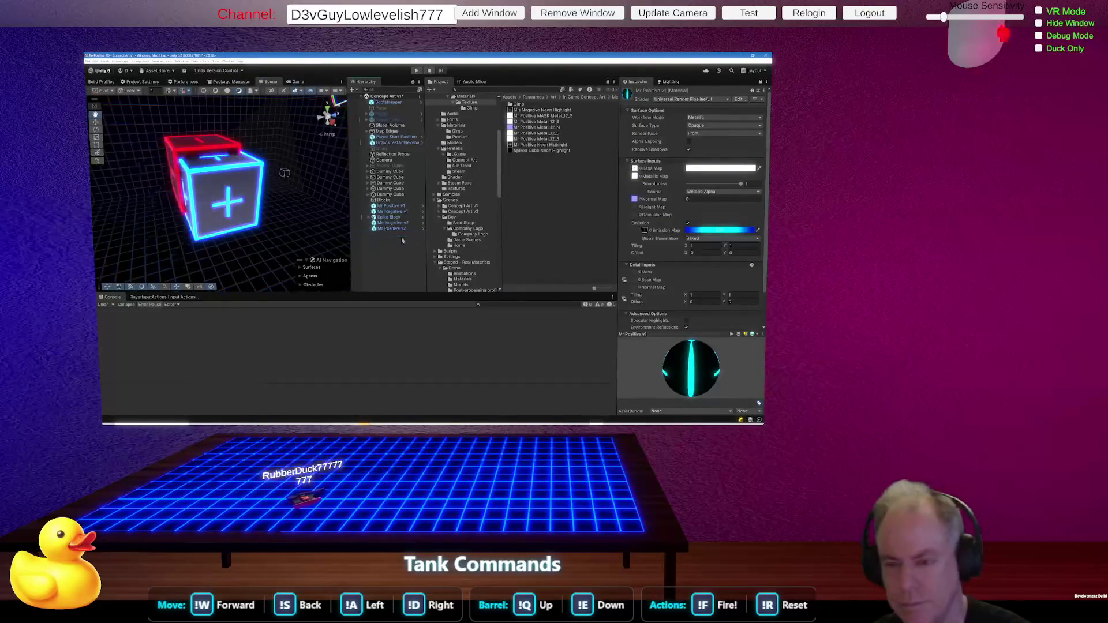
Frame the Mr Positive v2 cube, switch to the Move tool, and show its components.
click(400, 229)
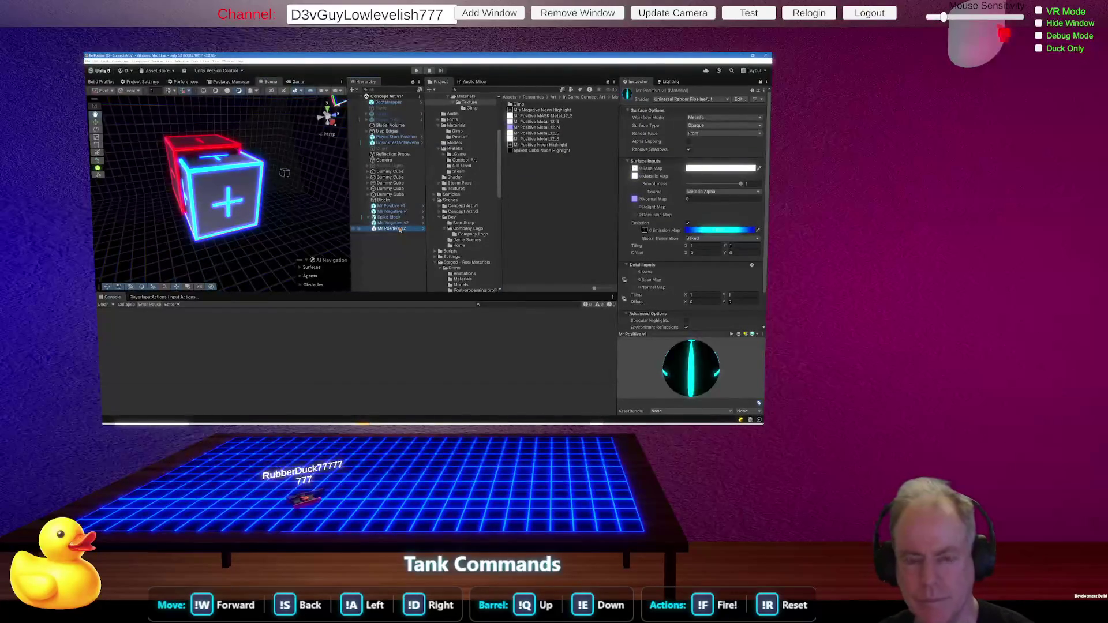
mouse_move(291, 196)
mouse_down()
mouse_move(219, 213)
mouse_move(346, 212)
mouse_up()
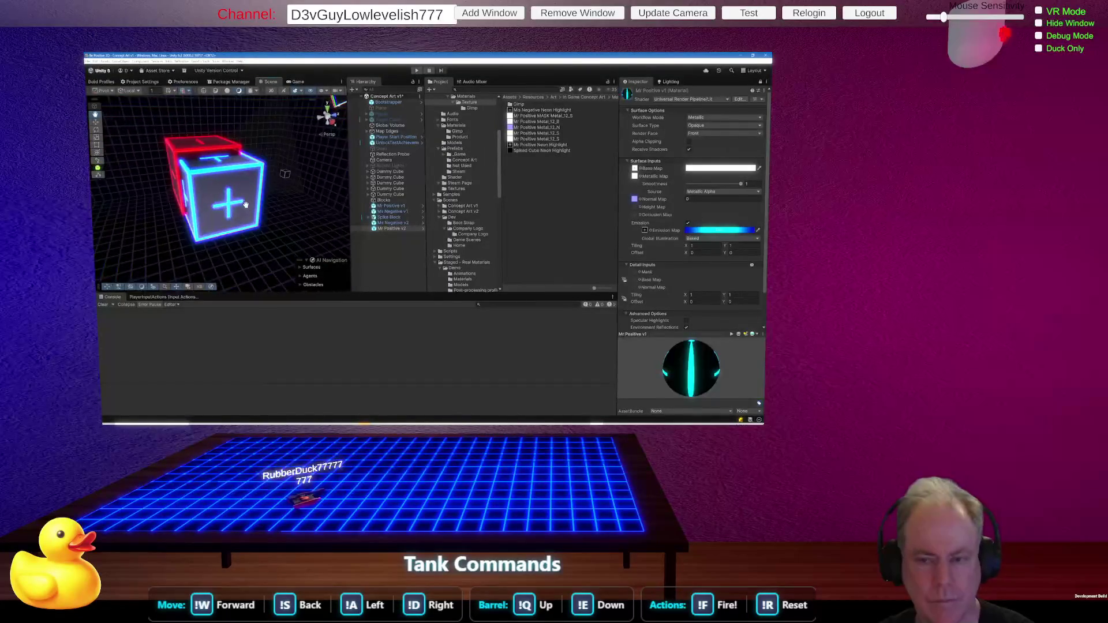
double_click(389, 229)
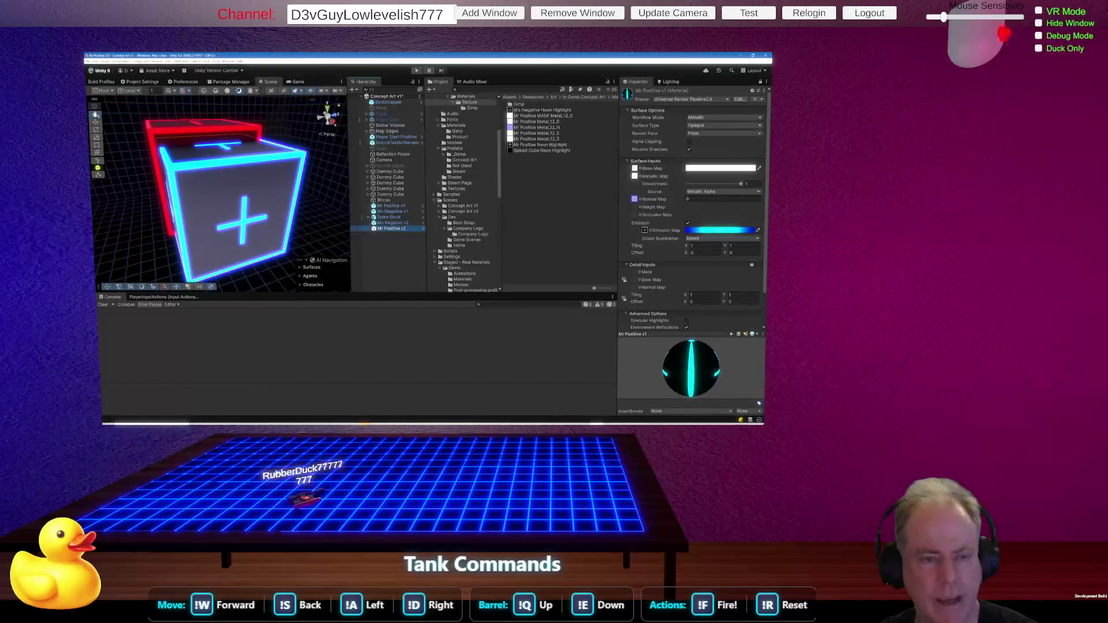
click(96, 122)
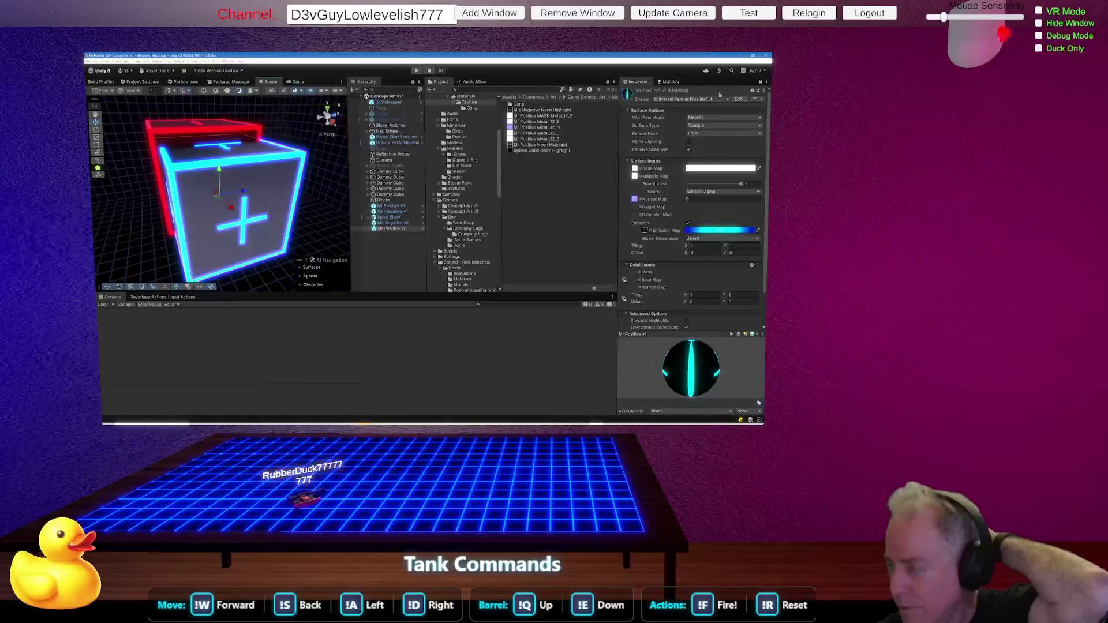
click(761, 83)
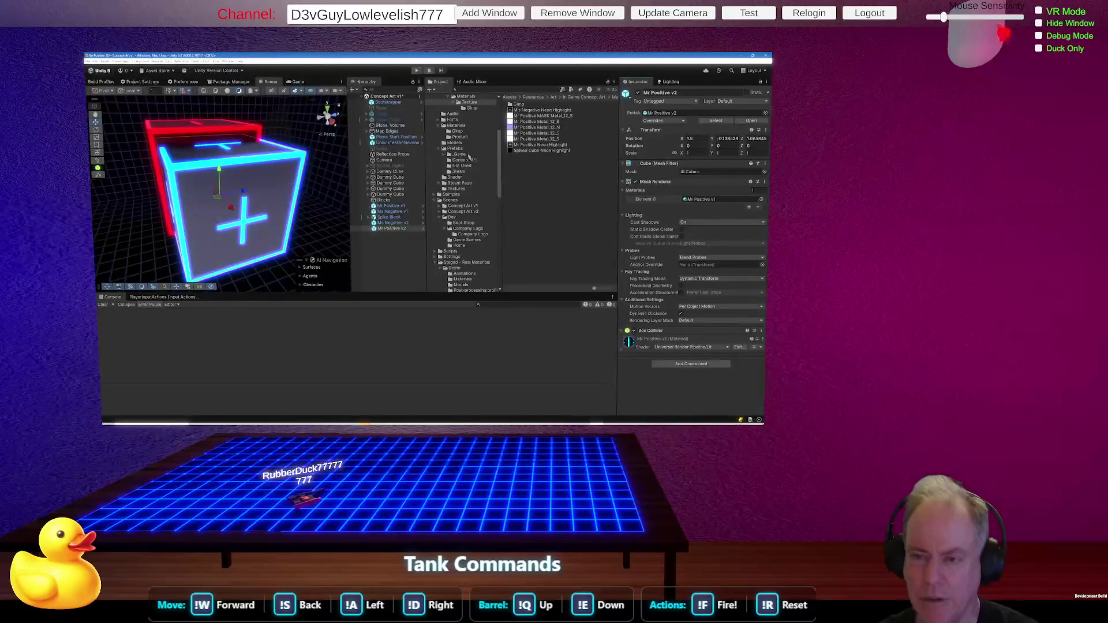
Drag the Mr Positive v2 material into the Mr Positive v2 prefab's Mesh Renderer Element 0.
click(456, 149)
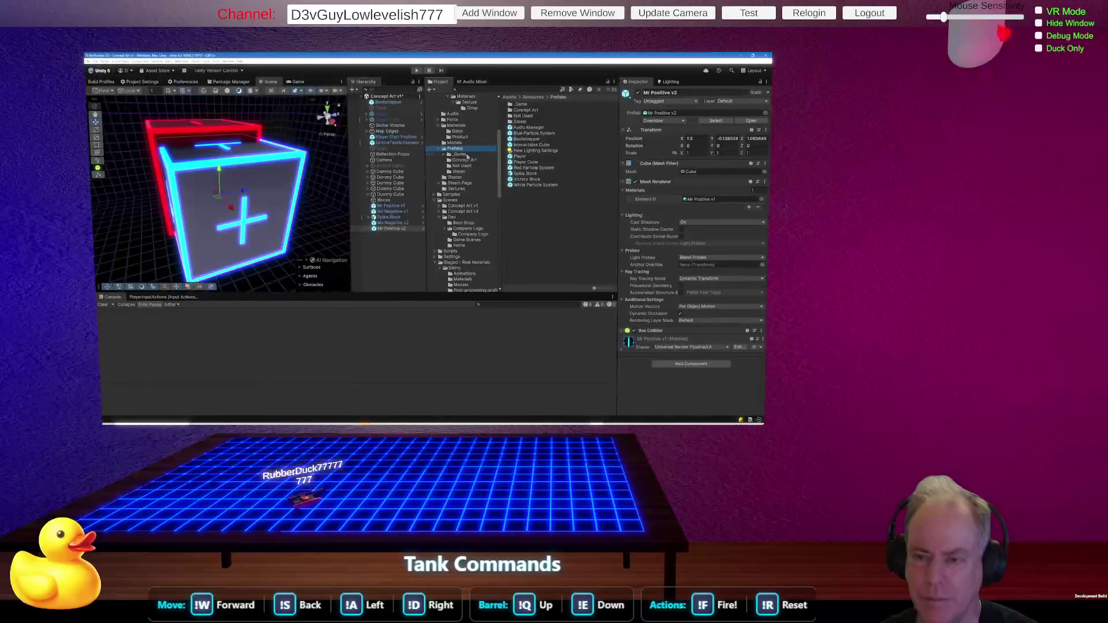
click(465, 160)
click(529, 122)
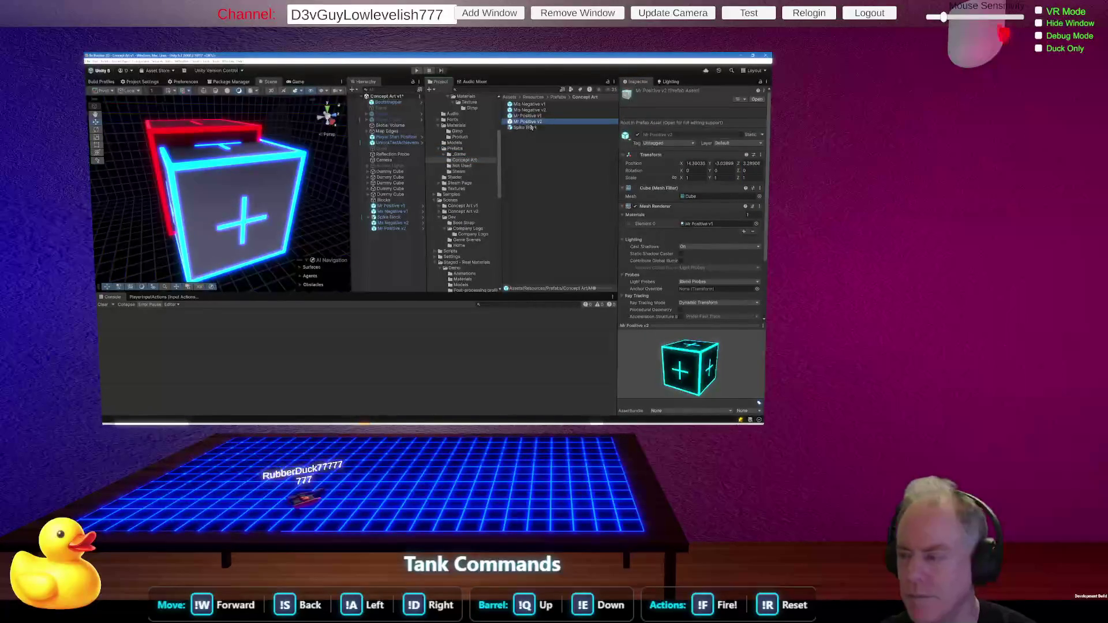
click(528, 116)
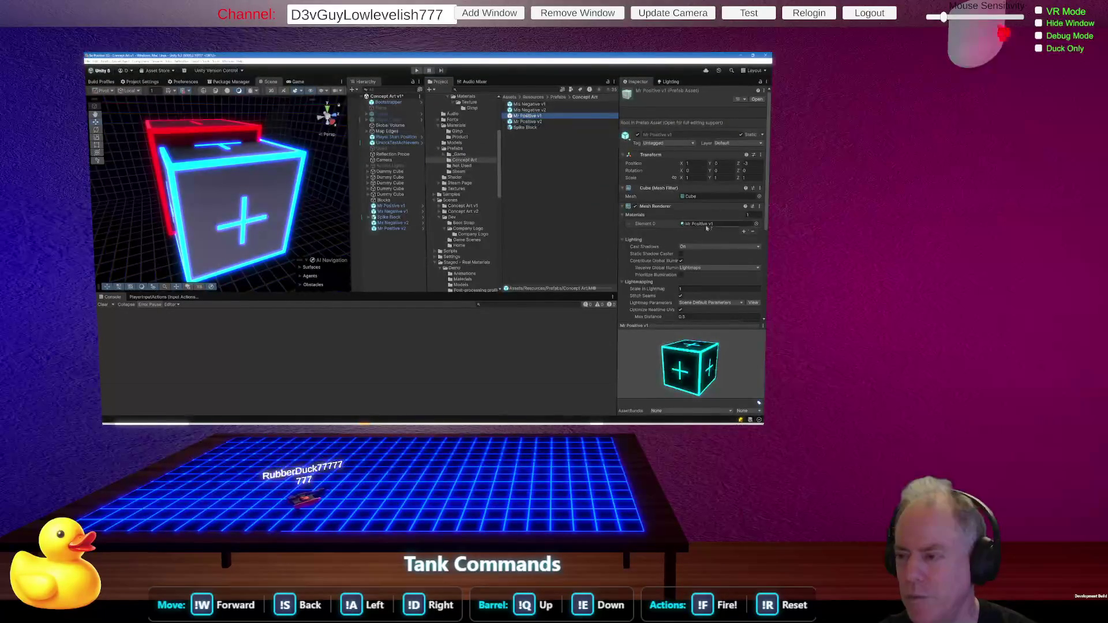
click(534, 122)
click(693, 223)
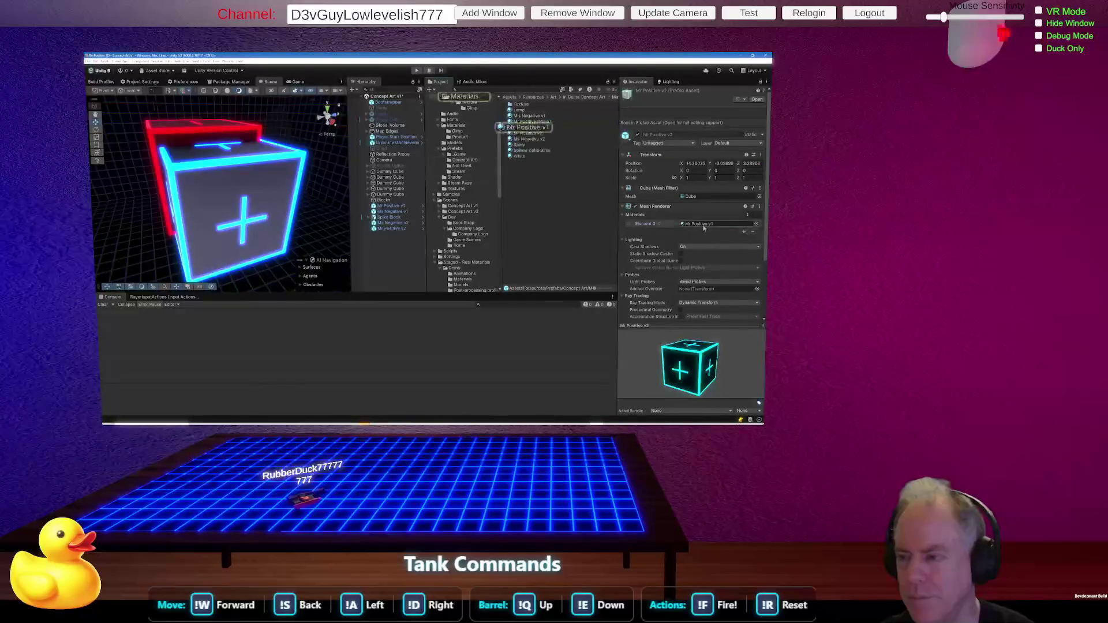
click(535, 134)
drag(535, 134, 710, 224)
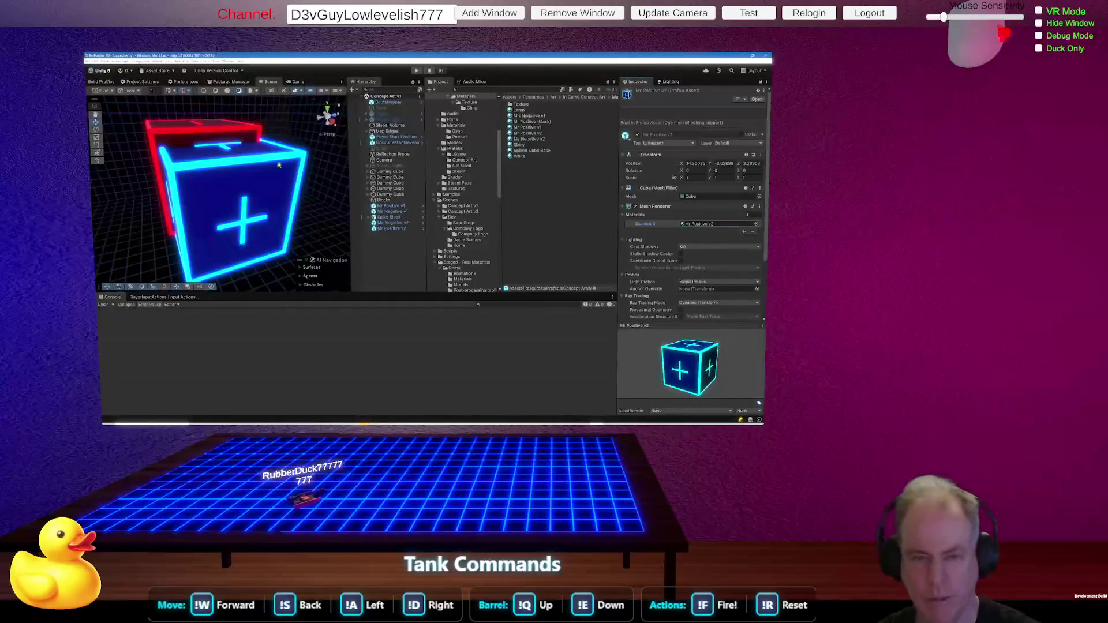
scroll(266, 199, up, 3)
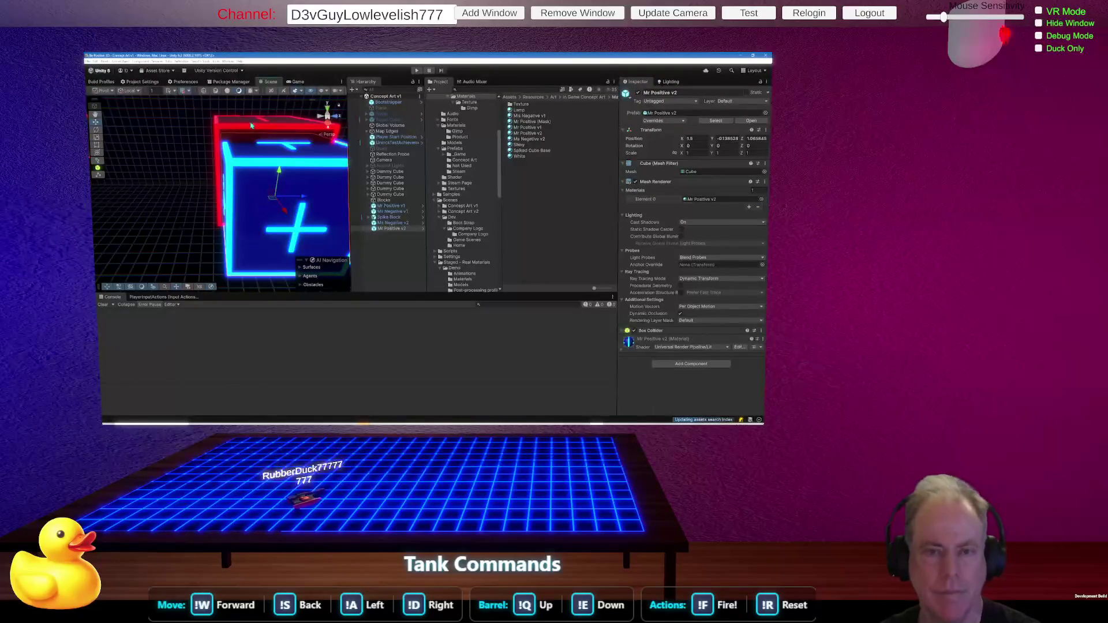
Align Mr Positive v2 to the grid on all axes, then select it and Ms Negative v2.
click(184, 90)
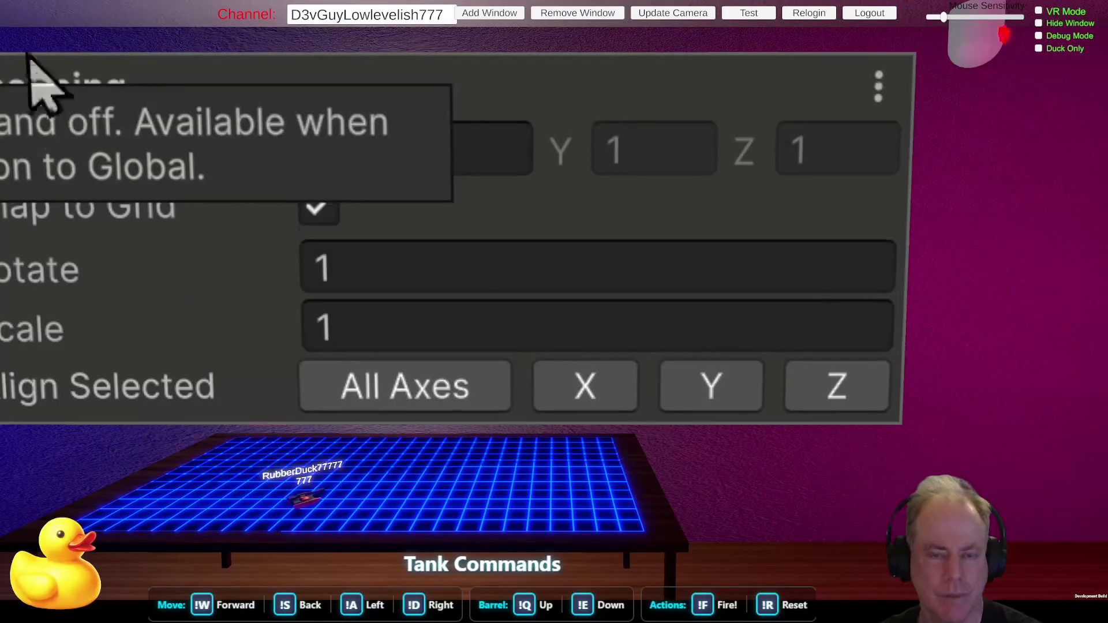
click(421, 404)
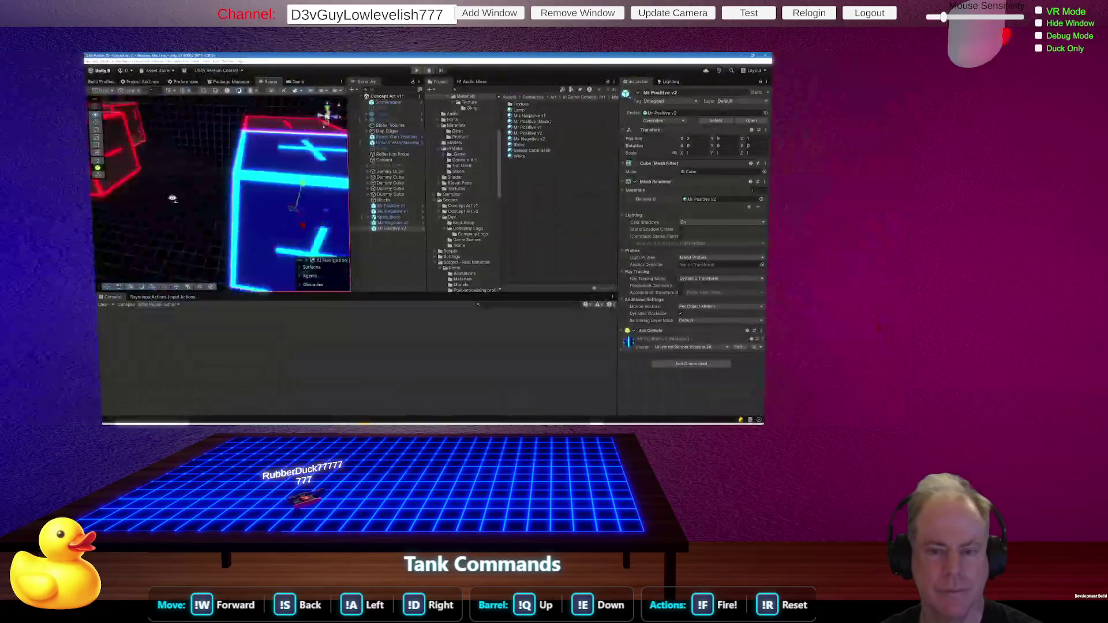
mouse_move(173, 198)
mouse_down()
mouse_move(224, 186)
mouse_move(197, 200)
mouse_move(225, 208)
mouse_move(194, 198)
mouse_up()
click(222, 186)
click(236, 212)
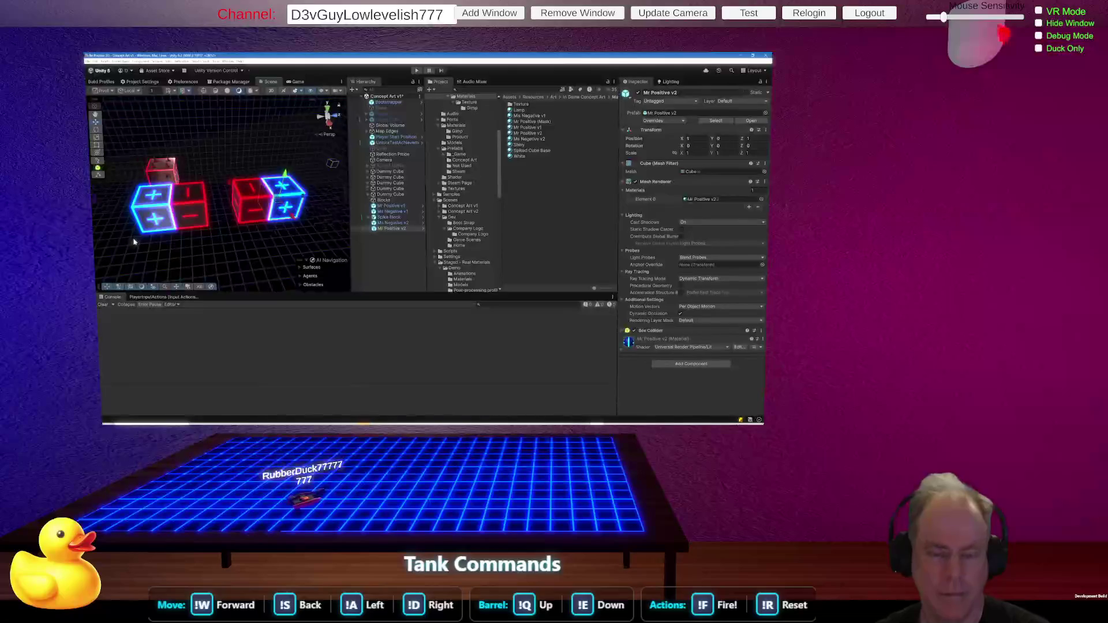
mouse_move(134, 250)
mouse_down()
mouse_move(124, 246)
mouse_move(169, 225)
mouse_move(138, 241)
mouse_move(190, 247)
mouse_up()
Select the Quad (4), Dummy Cube and first-pair cubes to locate the second pair.
click(262, 228)
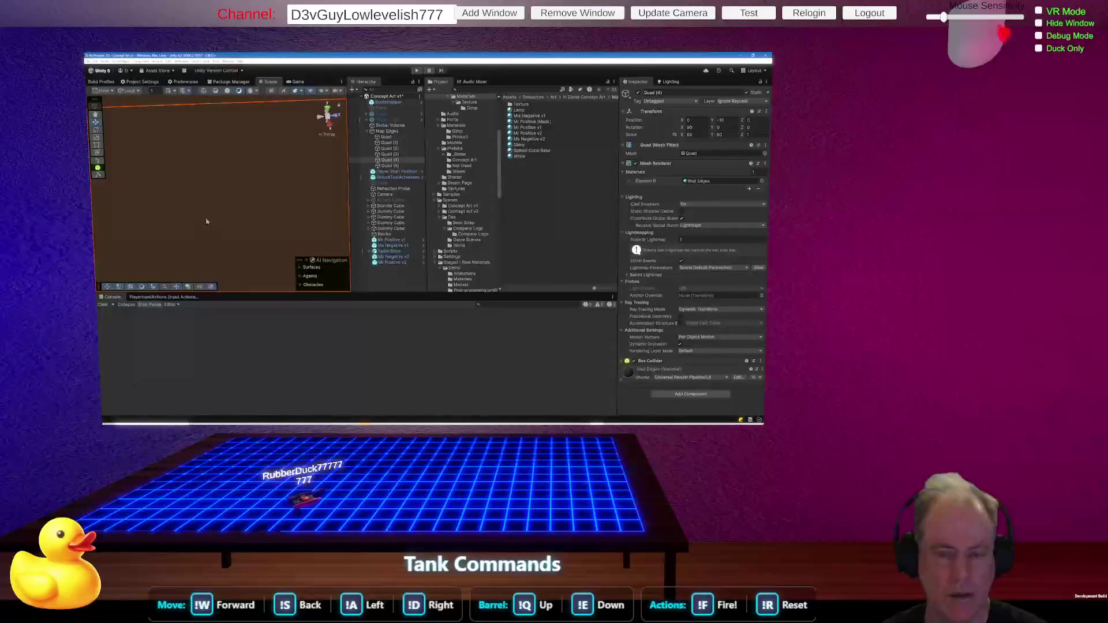
scroll(219, 219, down, 5)
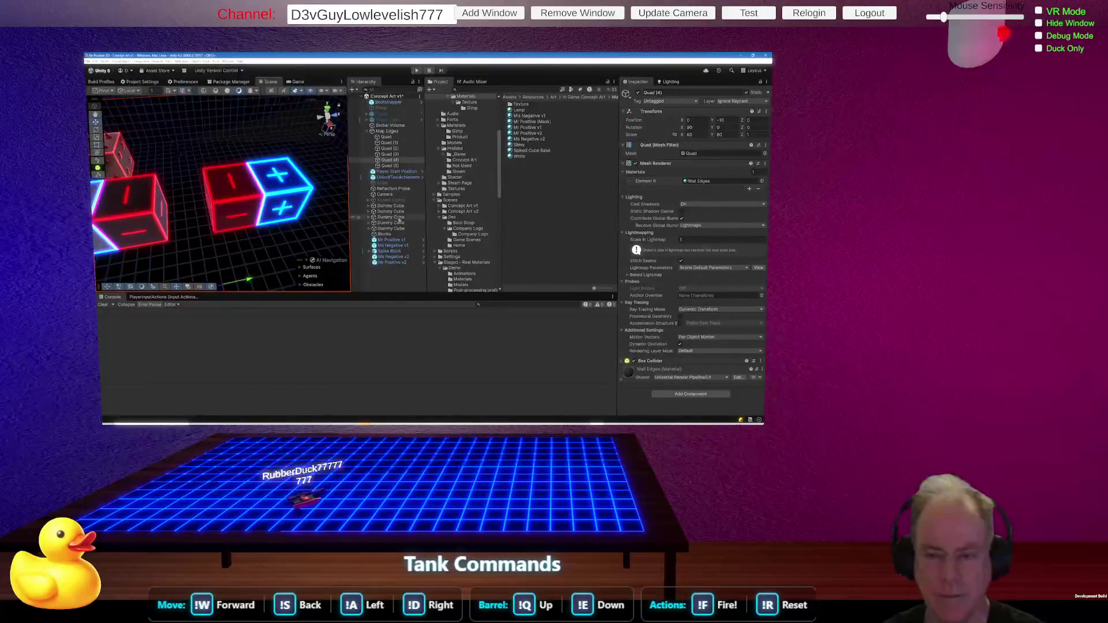
click(407, 218)
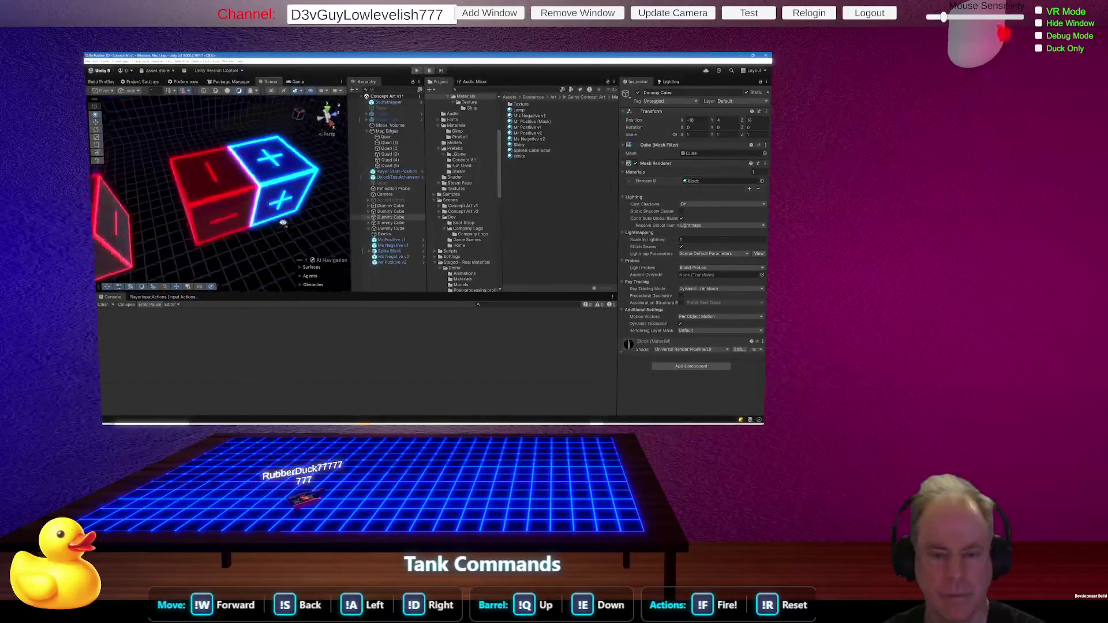
scroll(264, 224, up, 6)
scroll(235, 213, down, 5)
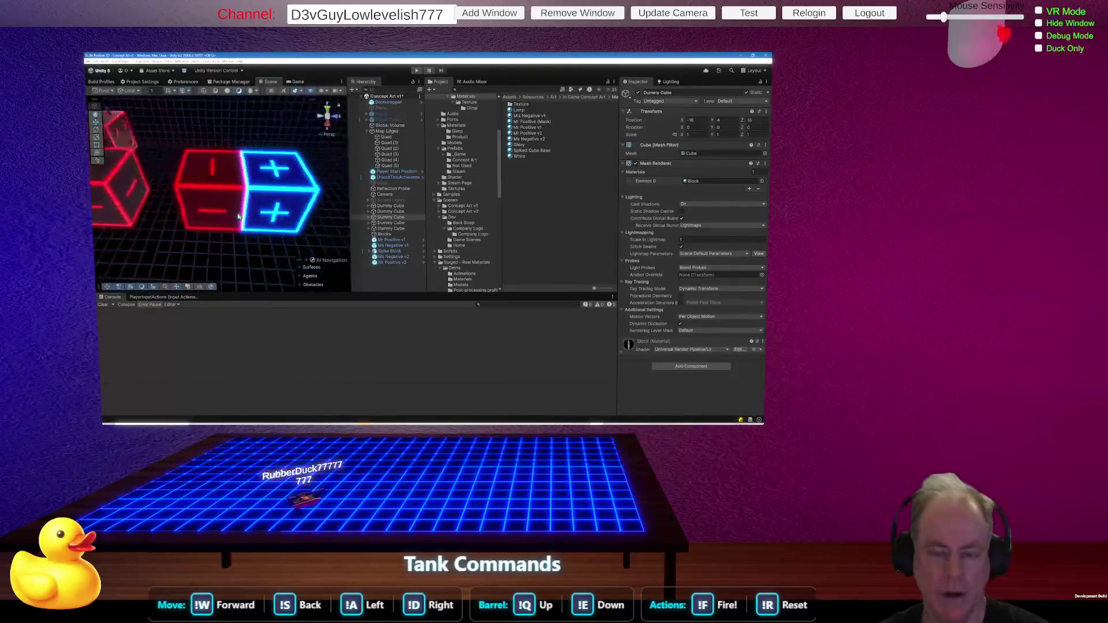
drag(235, 213, 239, 214)
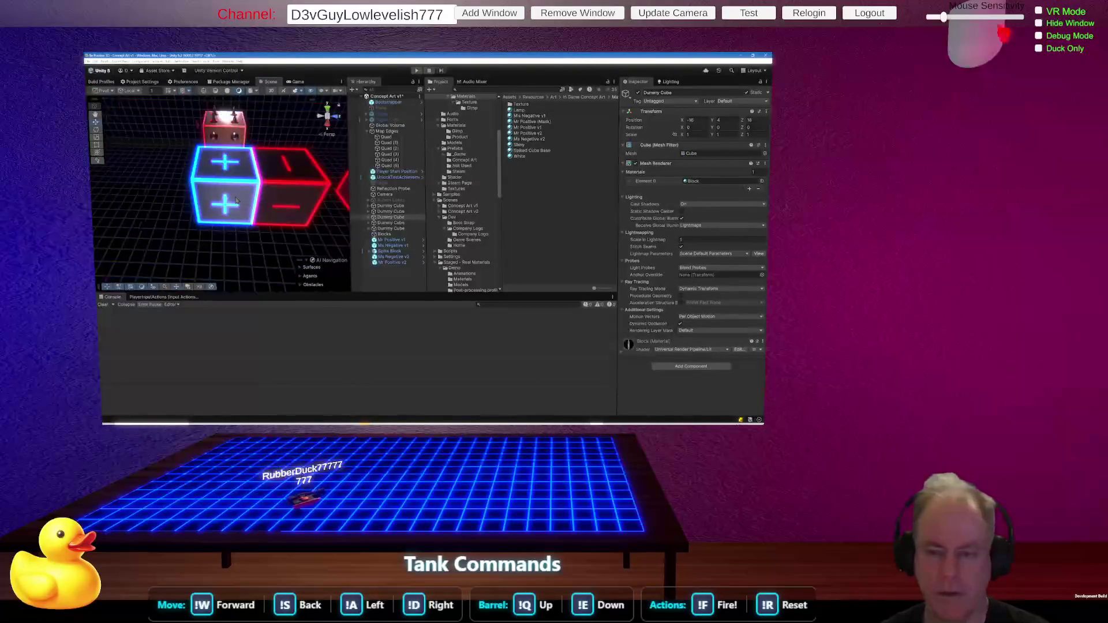
click(236, 201)
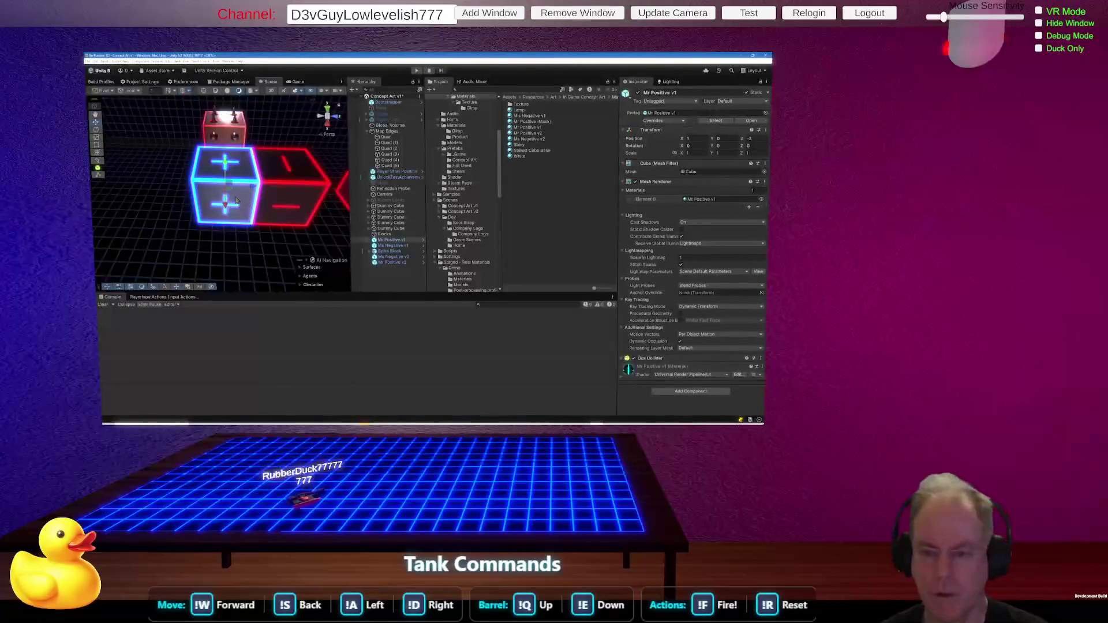
click(295, 203)
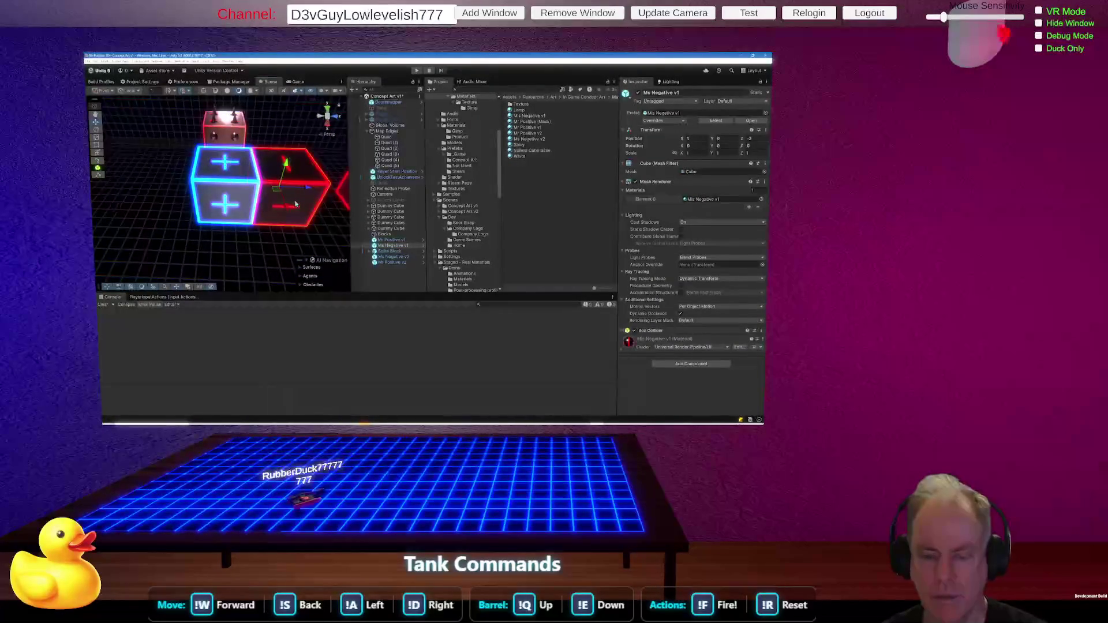
drag(296, 204, 229, 211)
Move Ms Negative v2 to Z 1 and order Mr Positive v2 above it in the Hierarchy.
click(228, 212)
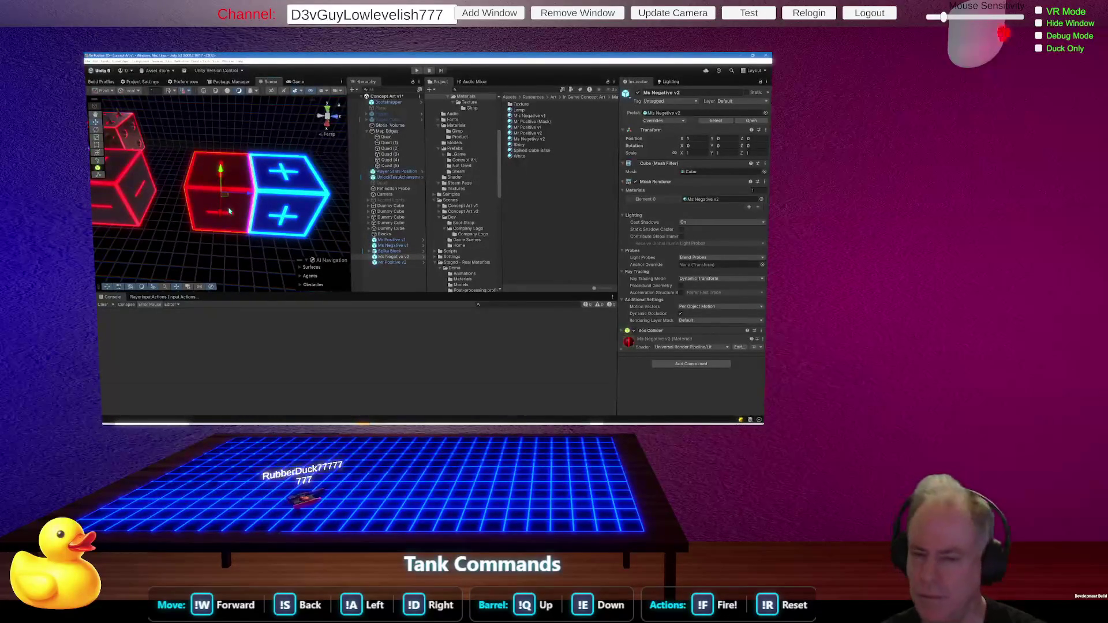
mouse_move(224, 196)
mouse_down()
mouse_move(277, 198)
mouse_move(243, 198)
mouse_up()
click(392, 263)
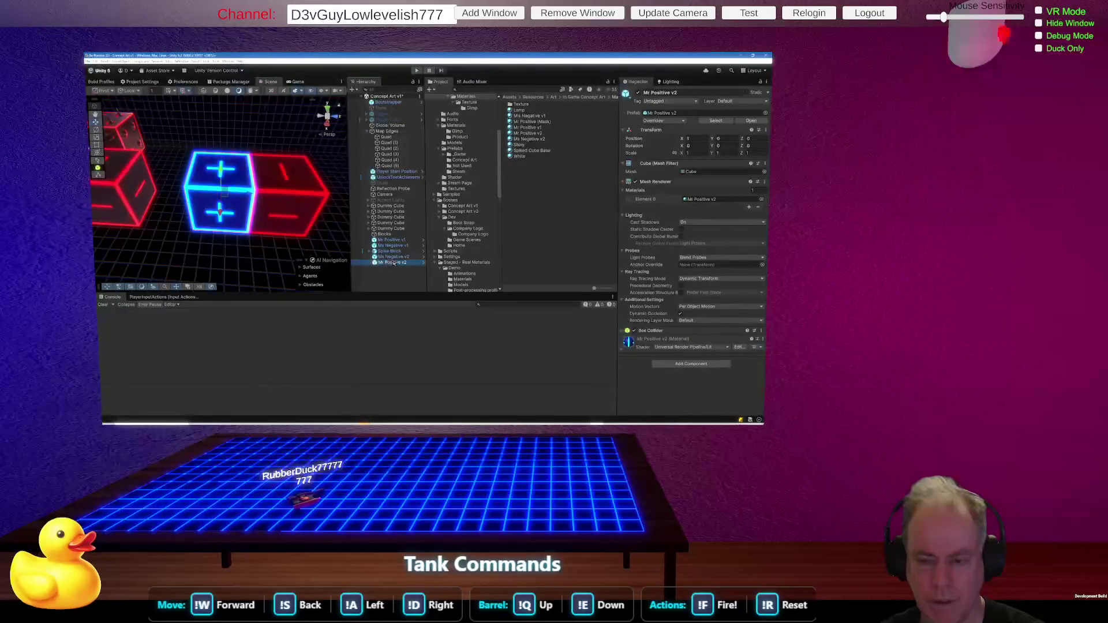
drag(392, 257, 393, 257)
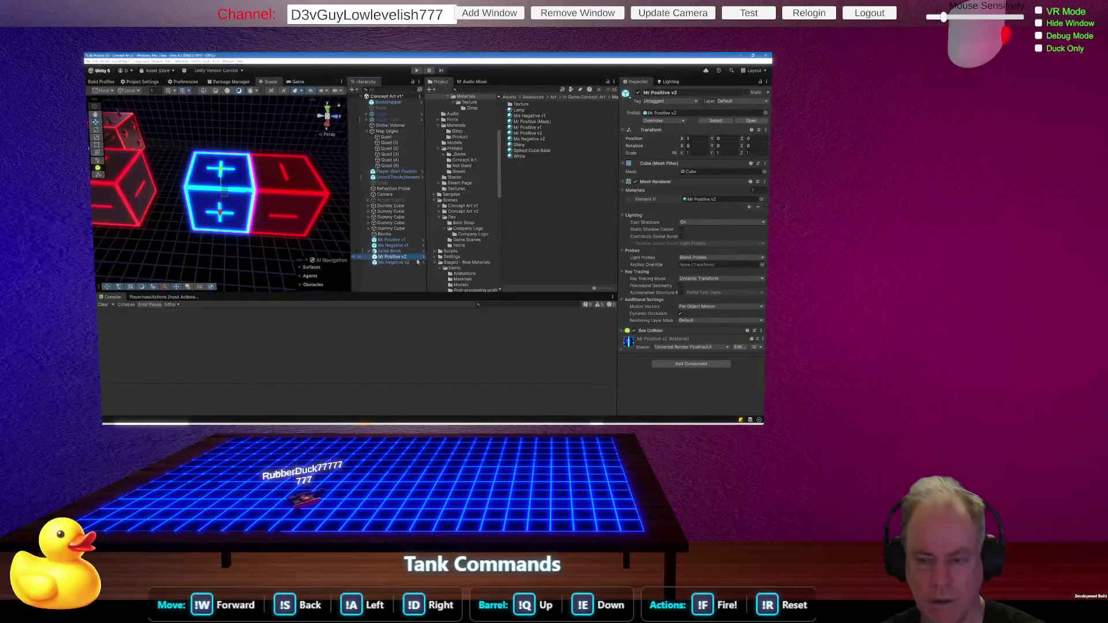
click(302, 200)
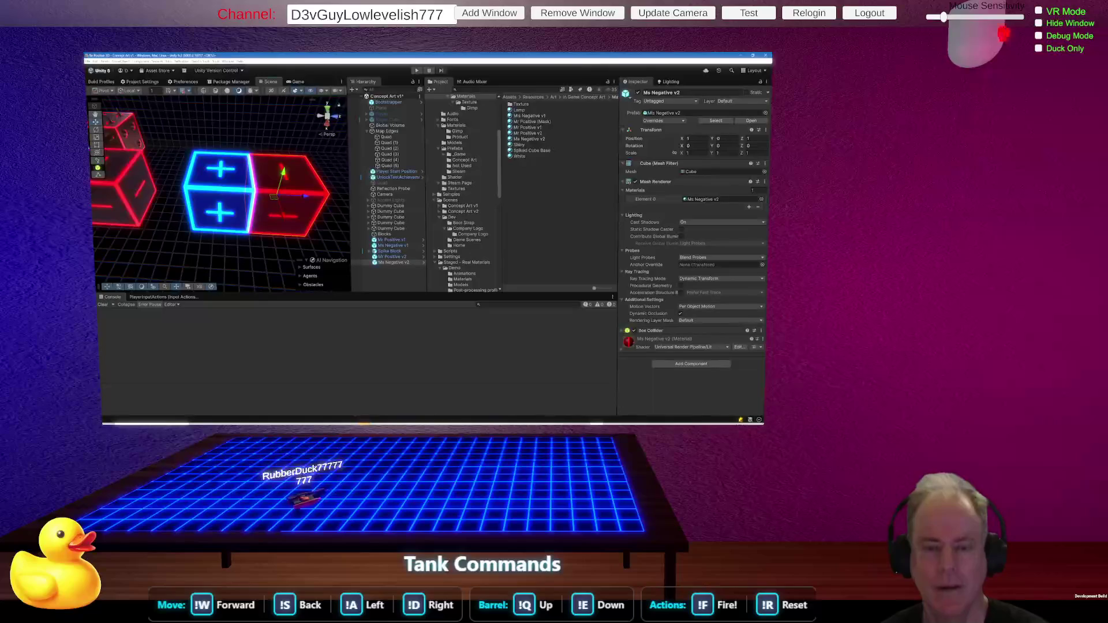
mouse_move(266, 243)
mouse_down()
mouse_move(209, 194)
mouse_move(307, 176)
mouse_move(235, 154)
mouse_move(311, 165)
mouse_move(257, 167)
mouse_up()
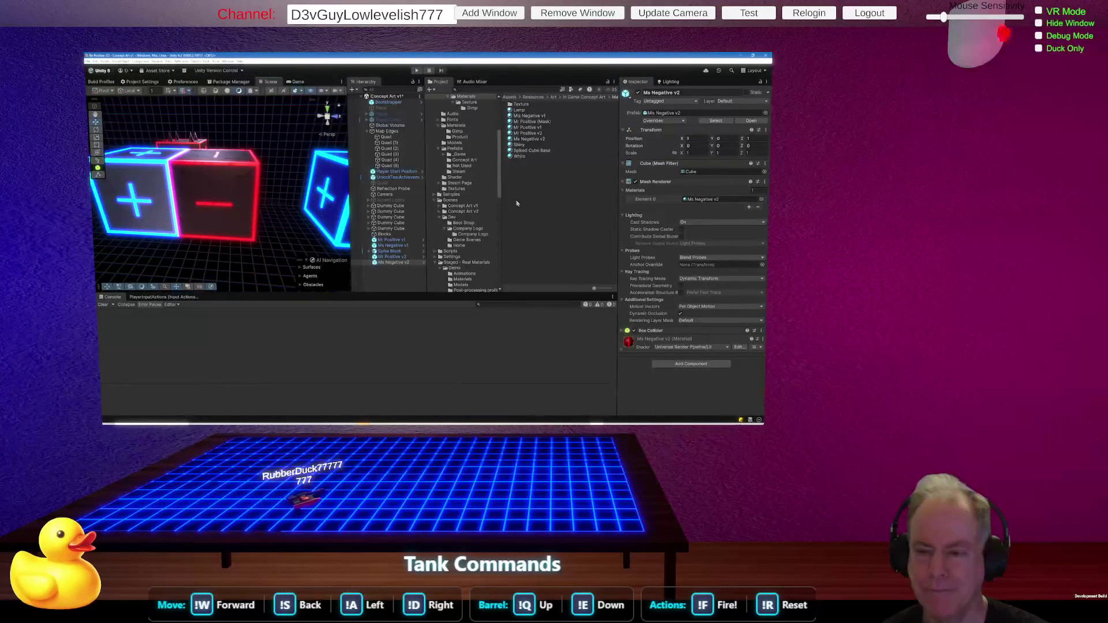
Frame the Spike Block and expand it to list its cone and cube children.
mouse_move(310, 177)
mouse_down()
mouse_move(264, 180)
mouse_move(346, 219)
mouse_up()
key(f)
double_click(414, 251)
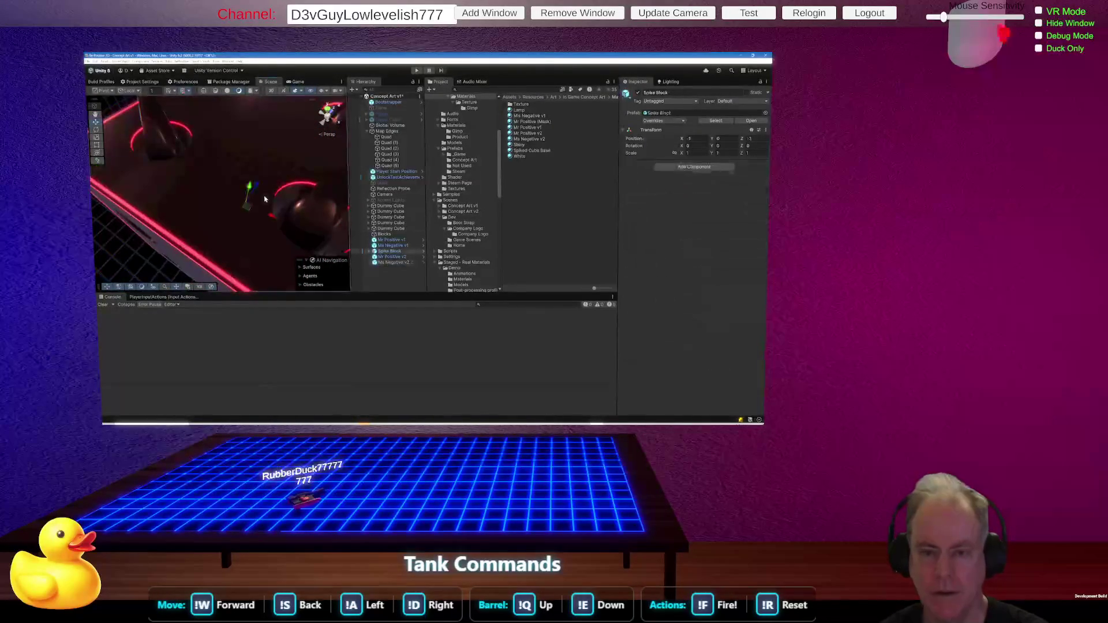
click(367, 252)
scroll(412, 218, down, 5)
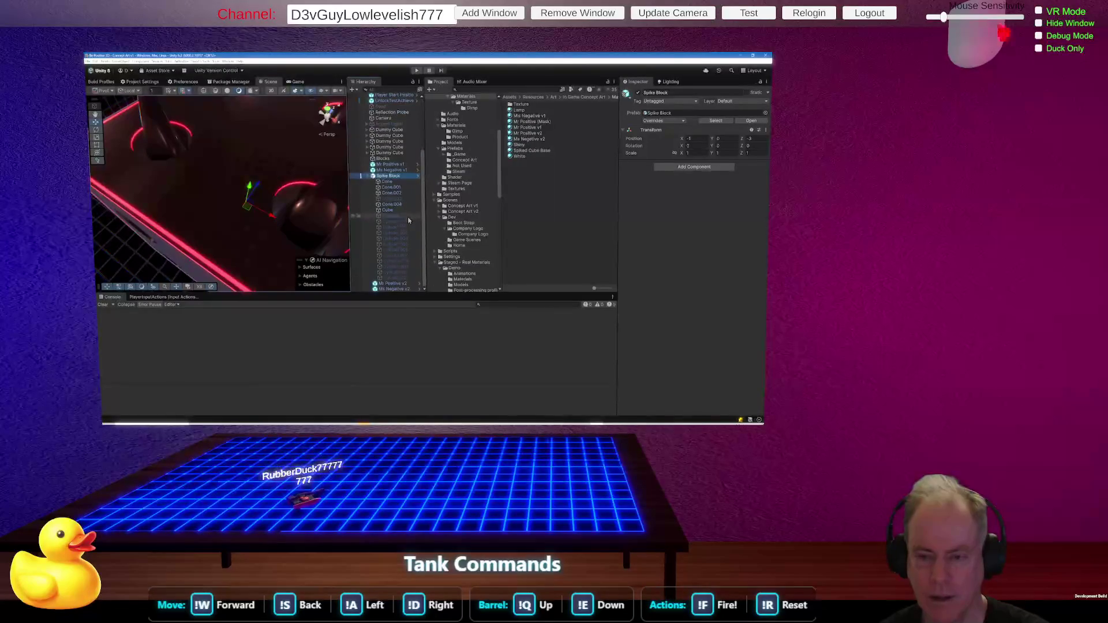
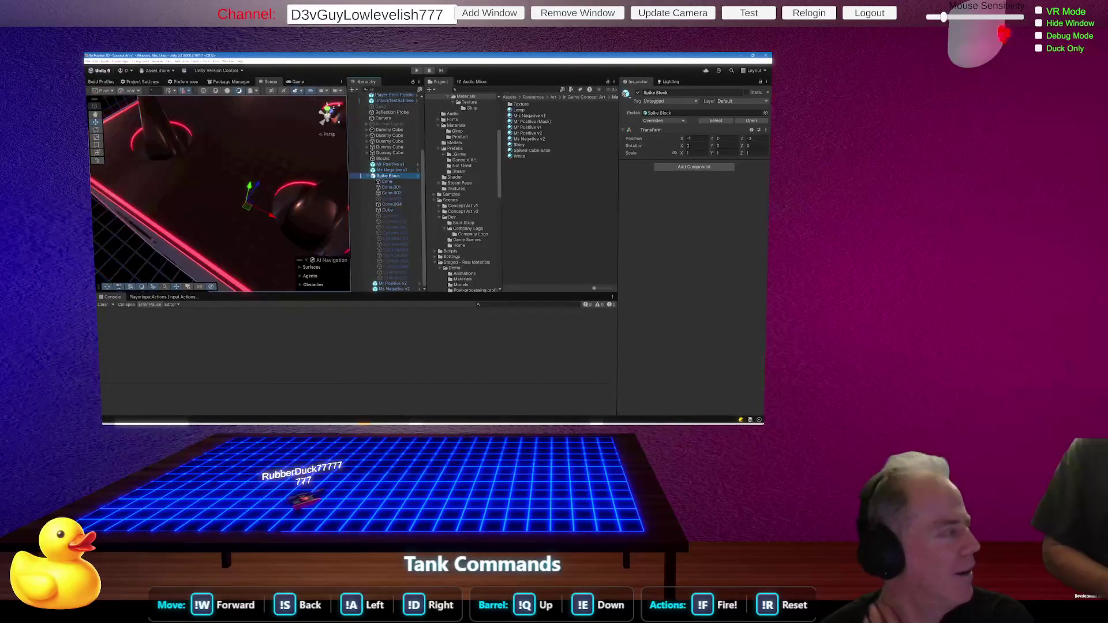
Switch from the Unity editor to Chrome's Twitch Inspector page showing live stream stats.
key(alt+Tab)
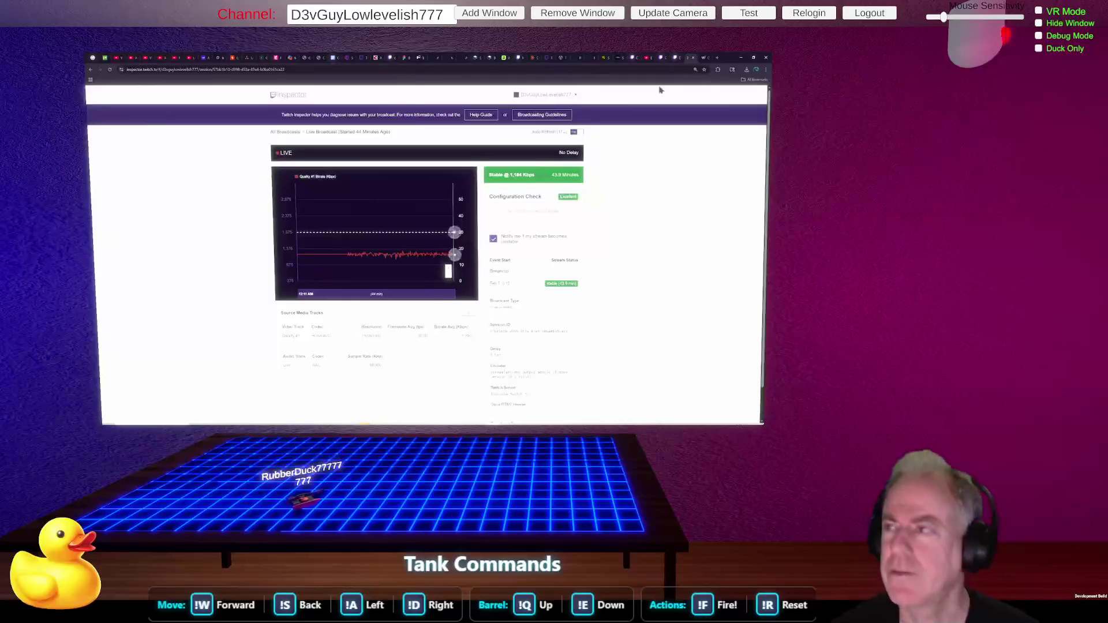
Check the GIMP download page and Twitch Inspector, ending on the live Twitch channel page.
click(705, 59)
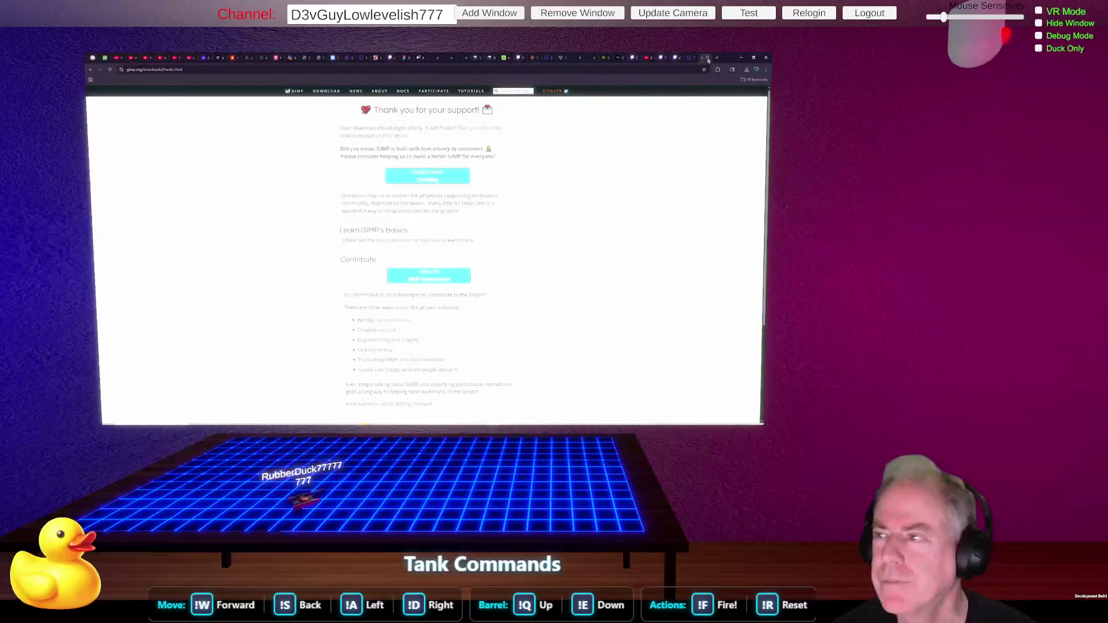
click(708, 58)
click(692, 59)
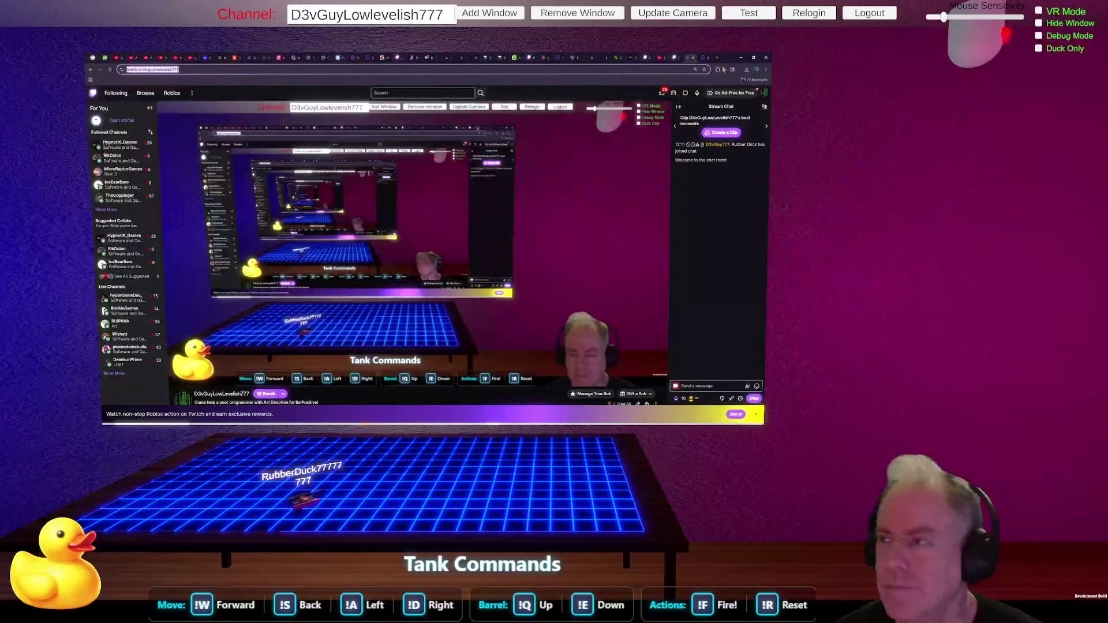
Browse the Real Materials Lite and 14 Stylized Textures Pack pages, then list purchased assets.
click(573, 59)
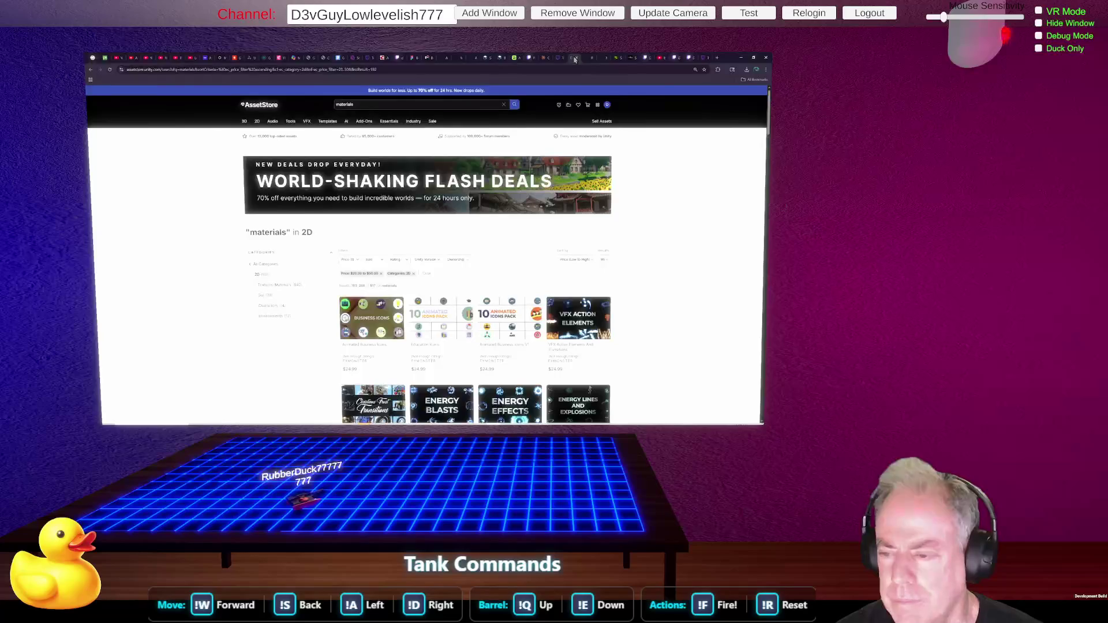
click(588, 60)
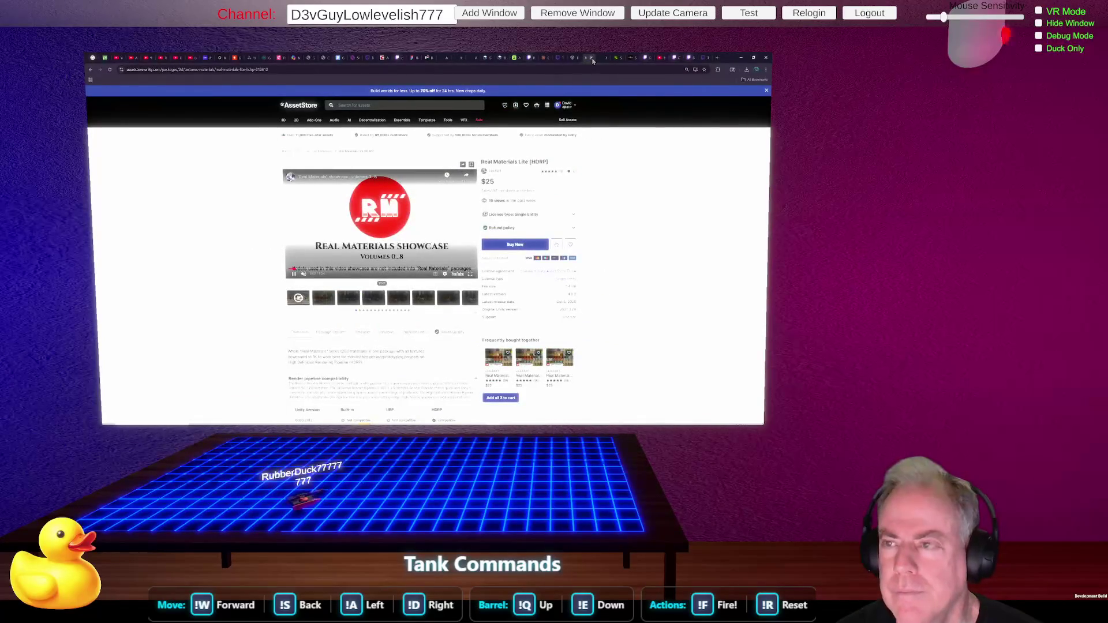
click(593, 60)
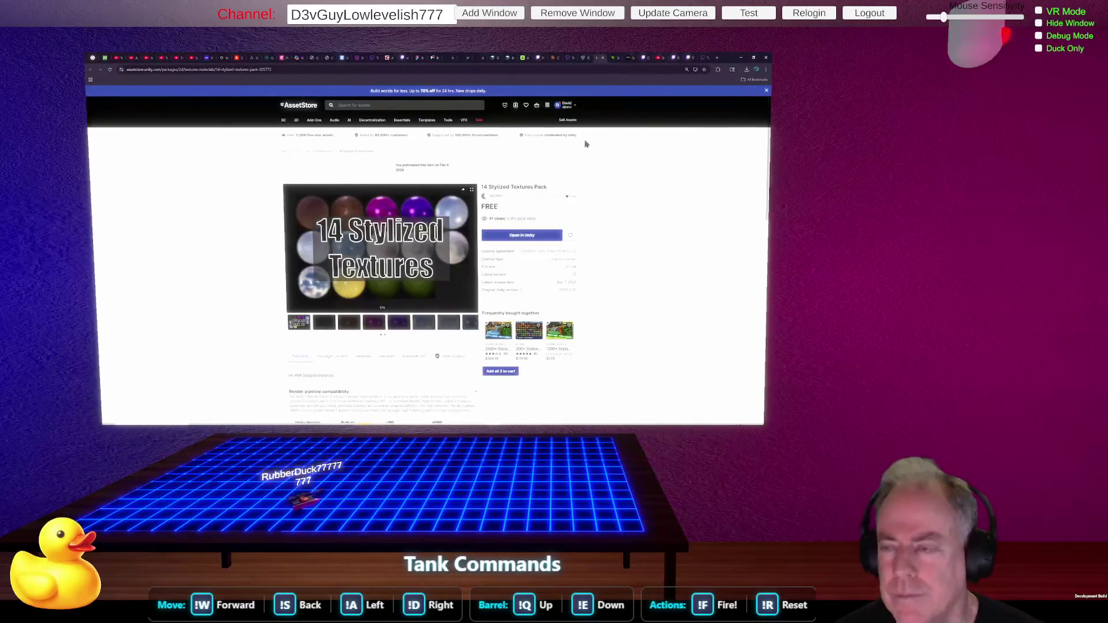
click(517, 107)
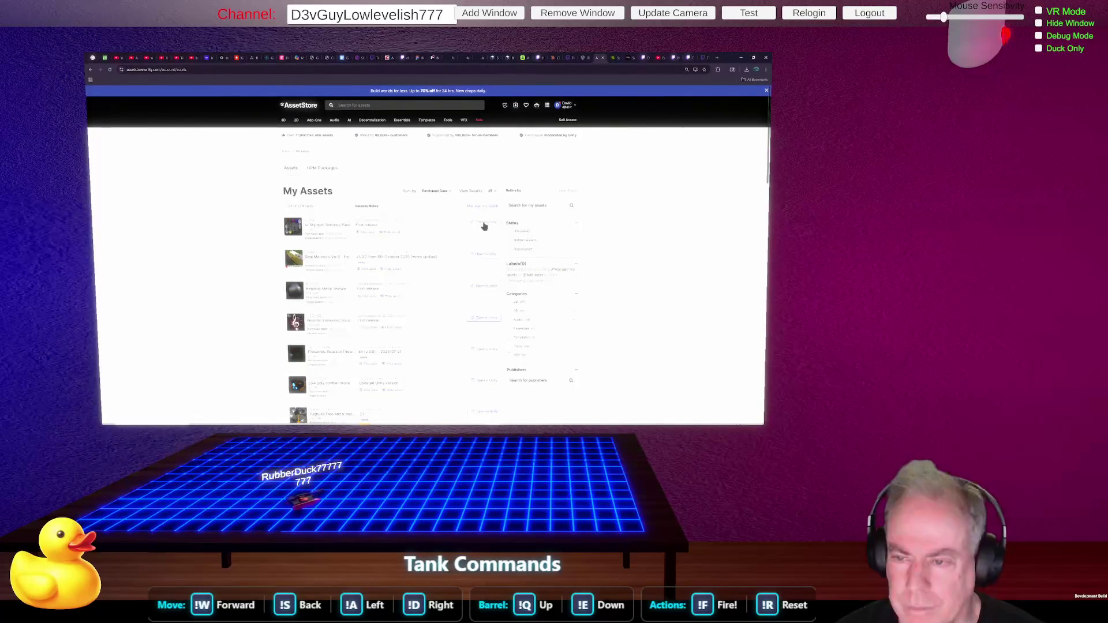
scroll(484, 226, up, 3)
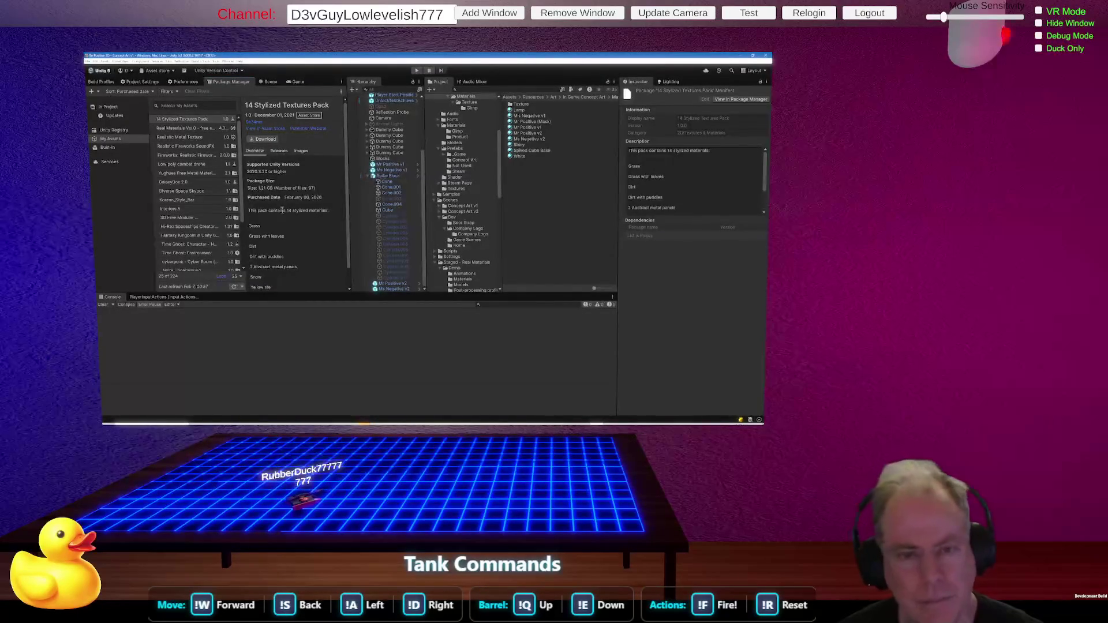
Download the 14 Stylized Textures Pack from Unity's Package Manager.
click(266, 140)
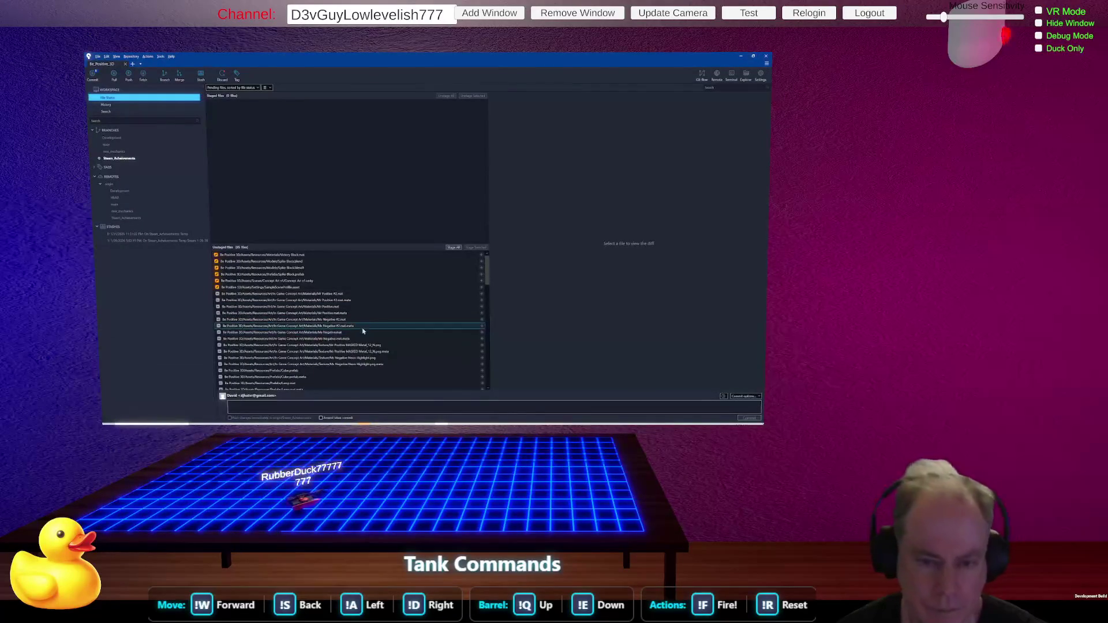
Review the unstaged Concept Art scene, prefab and lightmap files, then return to Unity.
scroll(363, 330, down, 5)
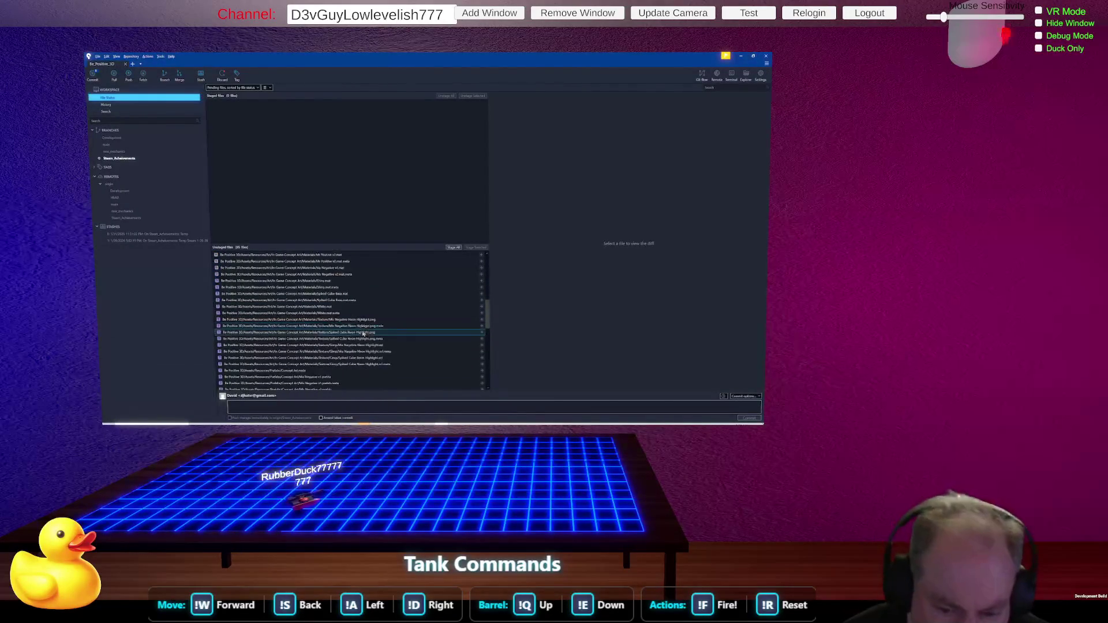
scroll(363, 333, down, 7)
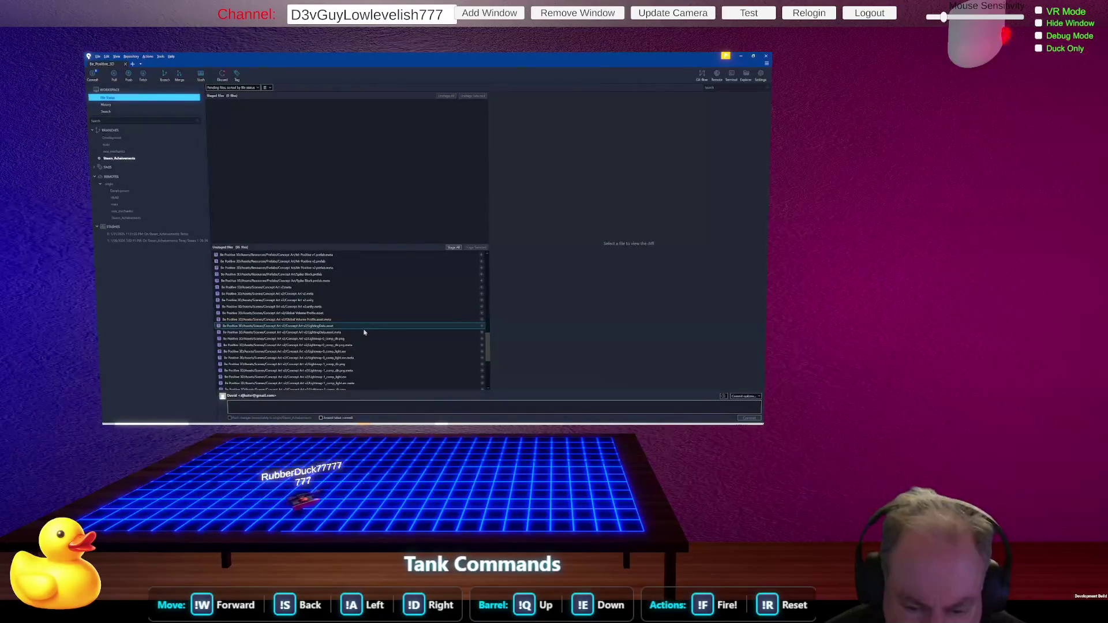
scroll(363, 333, down, 6)
scroll(364, 332, up, 7)
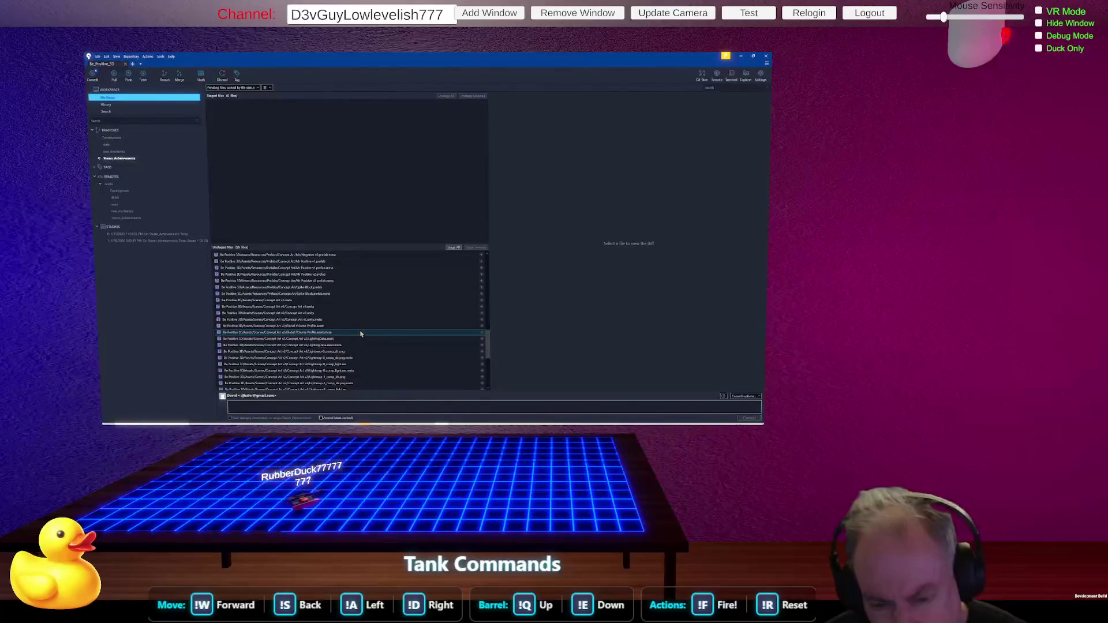
scroll(361, 333, down, 5)
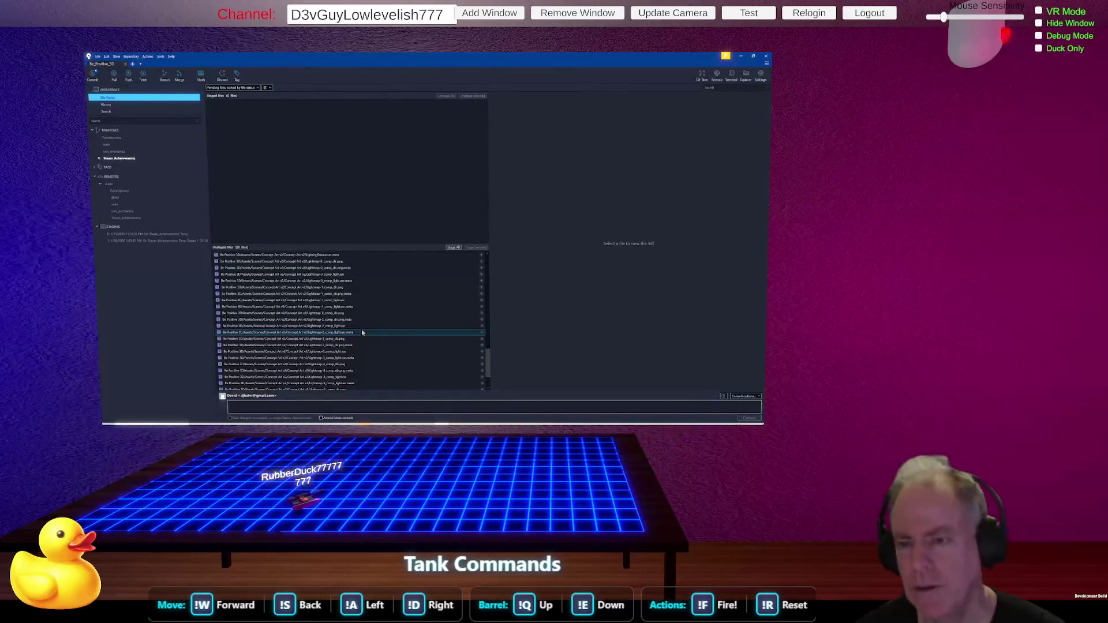
key(alt+Tab)
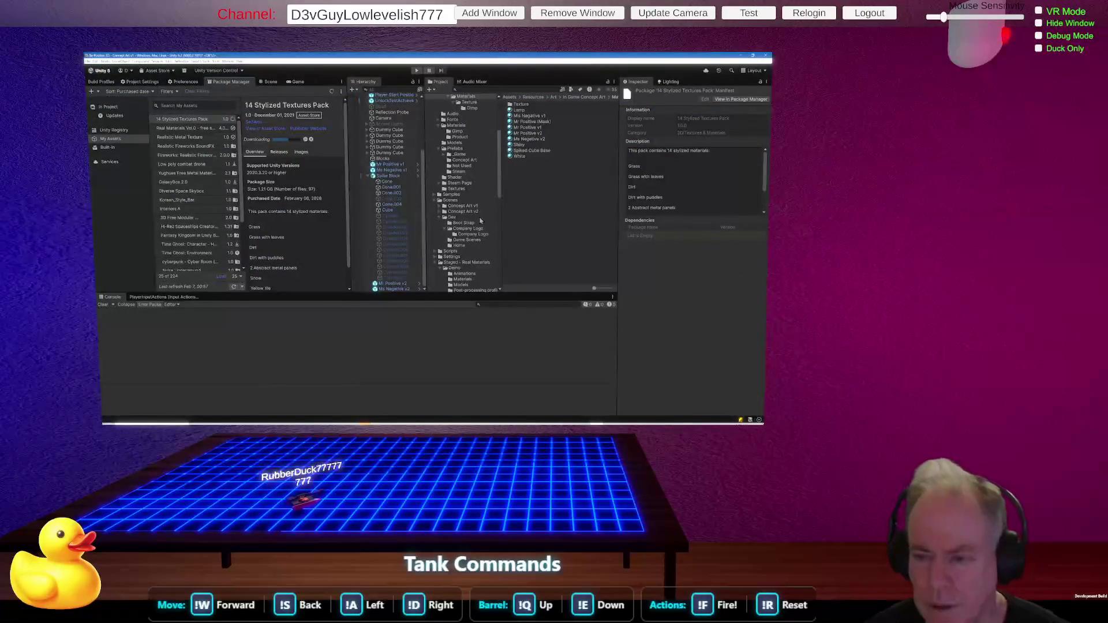
Delete the Scenes/Concept Art v2 folder from the Project window.
click(466, 213)
click(466, 213)
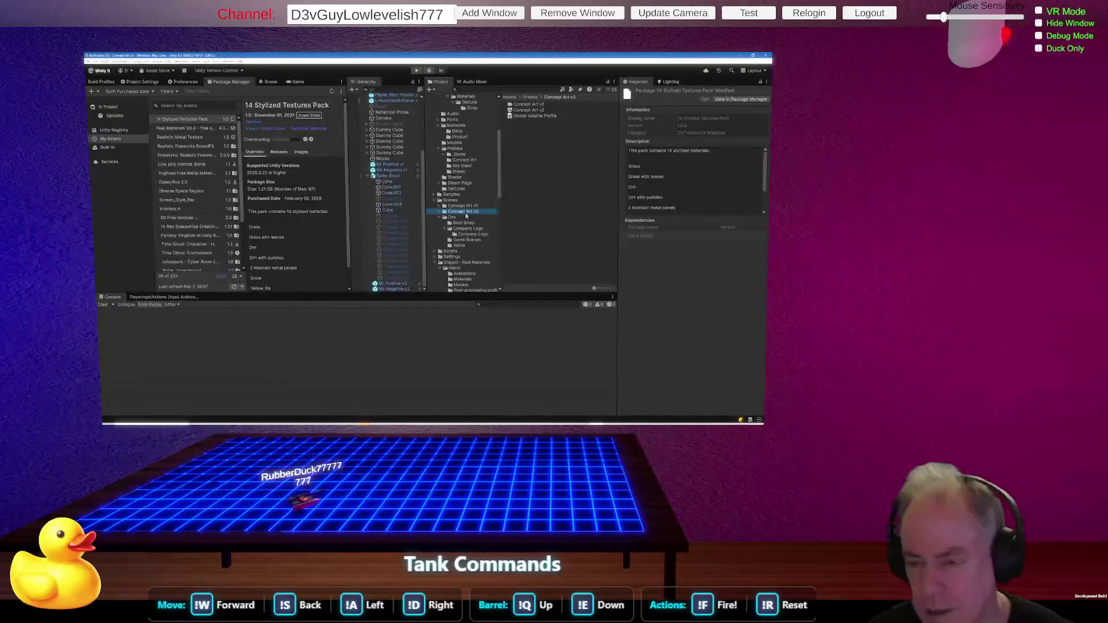
key(Delete)
click(493, 344)
Rename the Concept Art v1 folder to Concept Art, then go back to SourceTree.
click(479, 207)
click(479, 206)
click(479, 206)
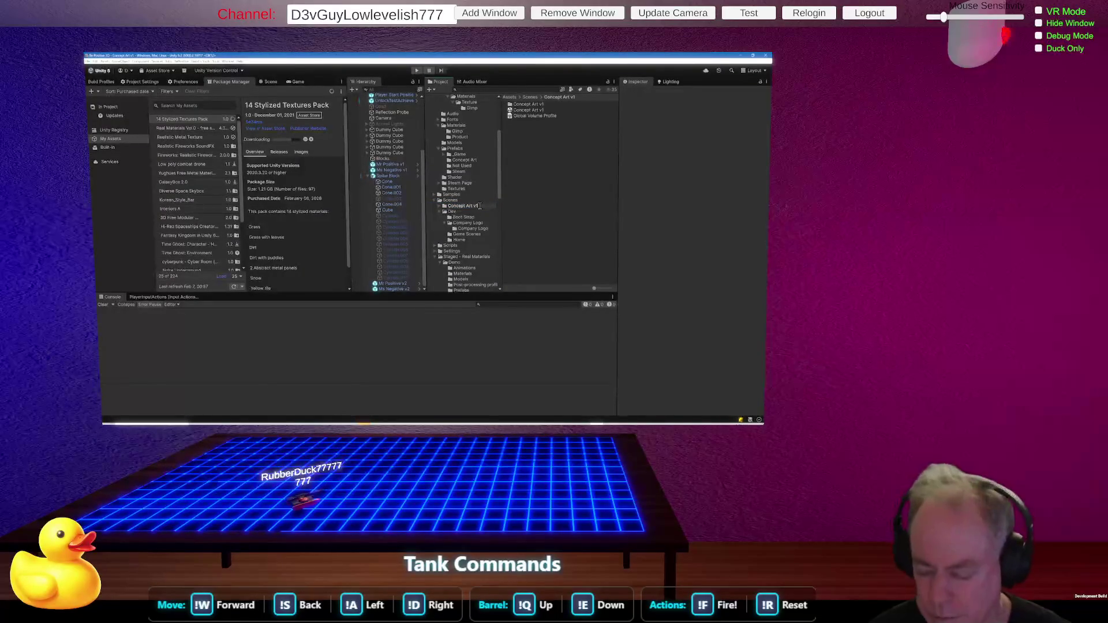
text(v2)
key(Return)
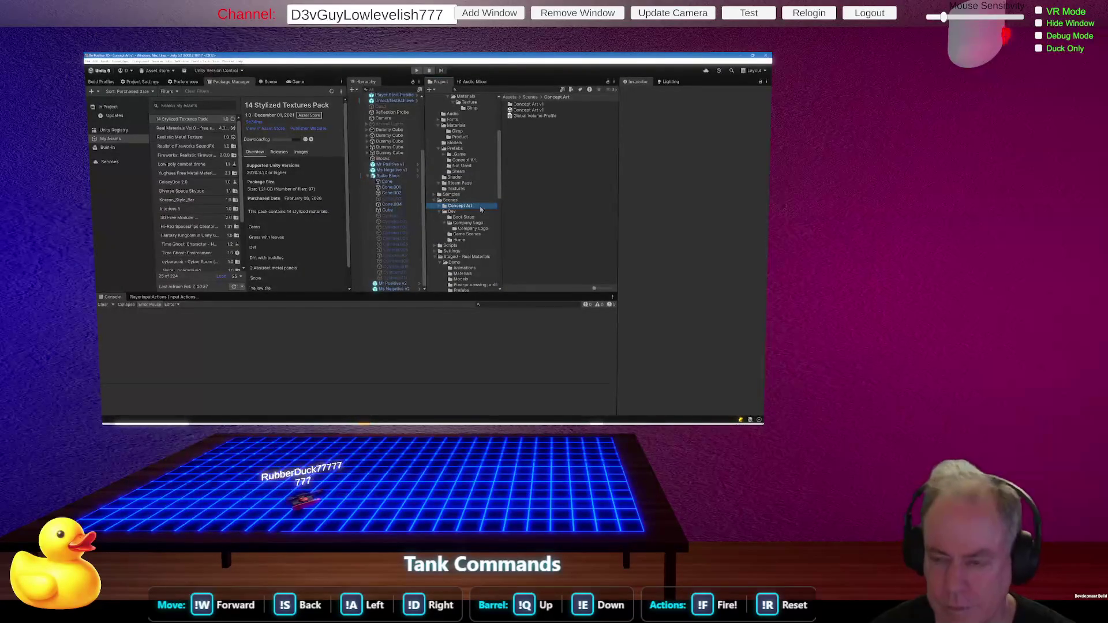
key(alt+Tab)
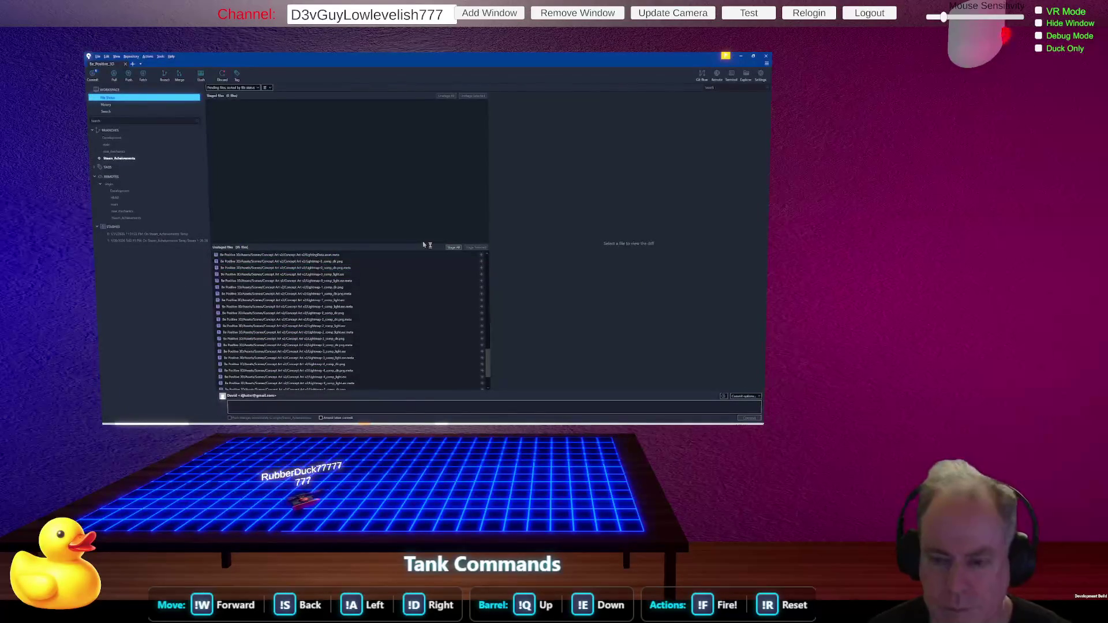
Enlarge the unstaged files list and scroll through all pending changes.
drag(413, 248, 428, 198)
scroll(401, 302, down, 2)
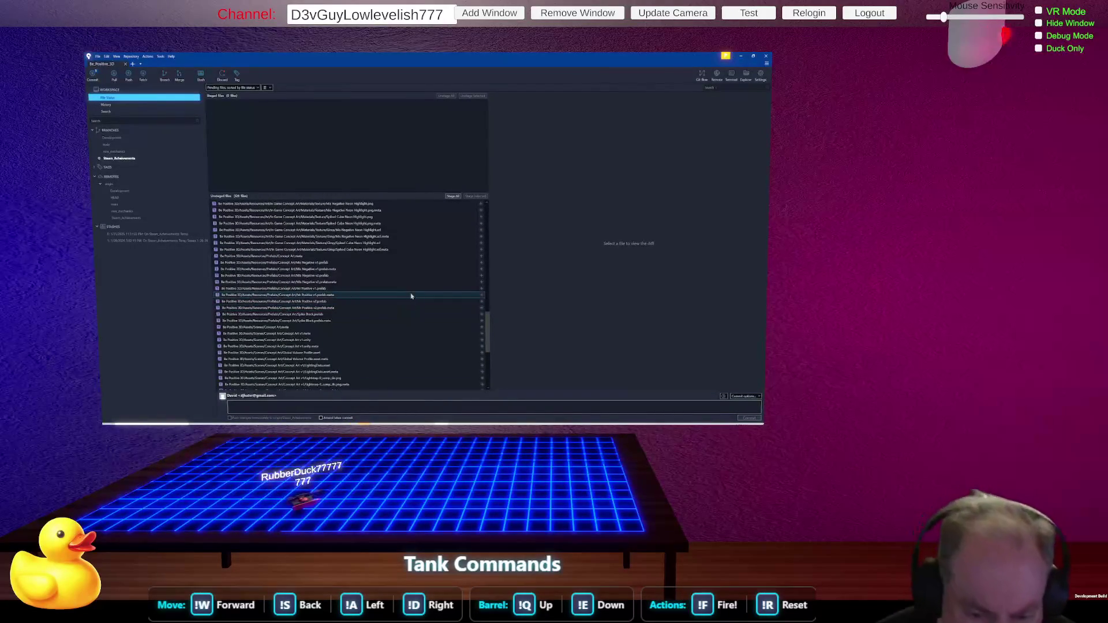
scroll(412, 297, up, 5)
scroll(411, 296, up, 10)
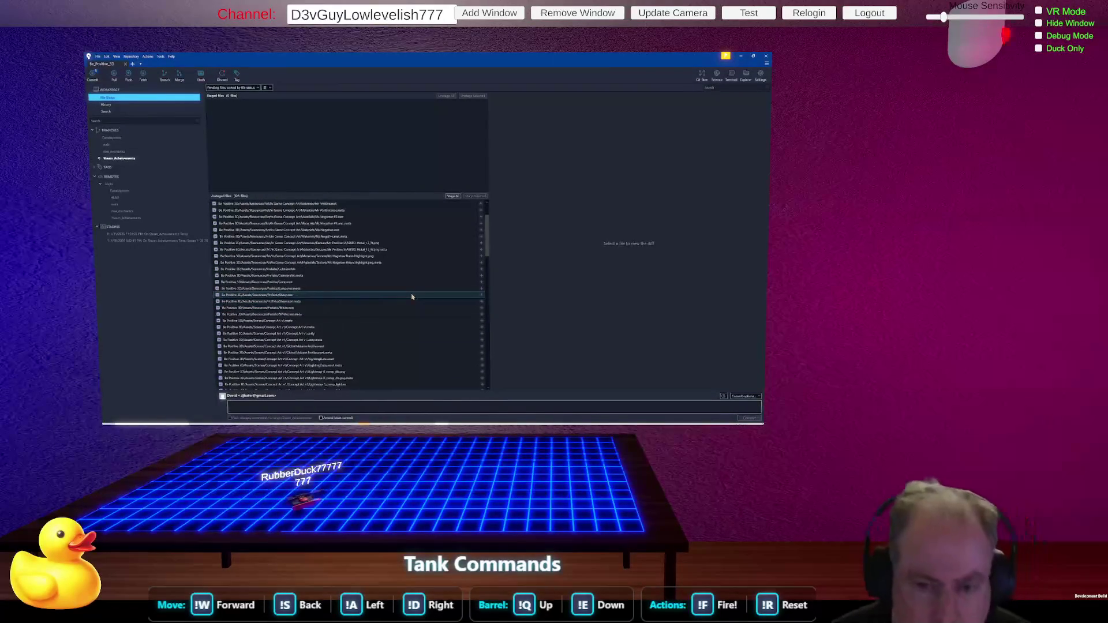
scroll(412, 297, up, 2)
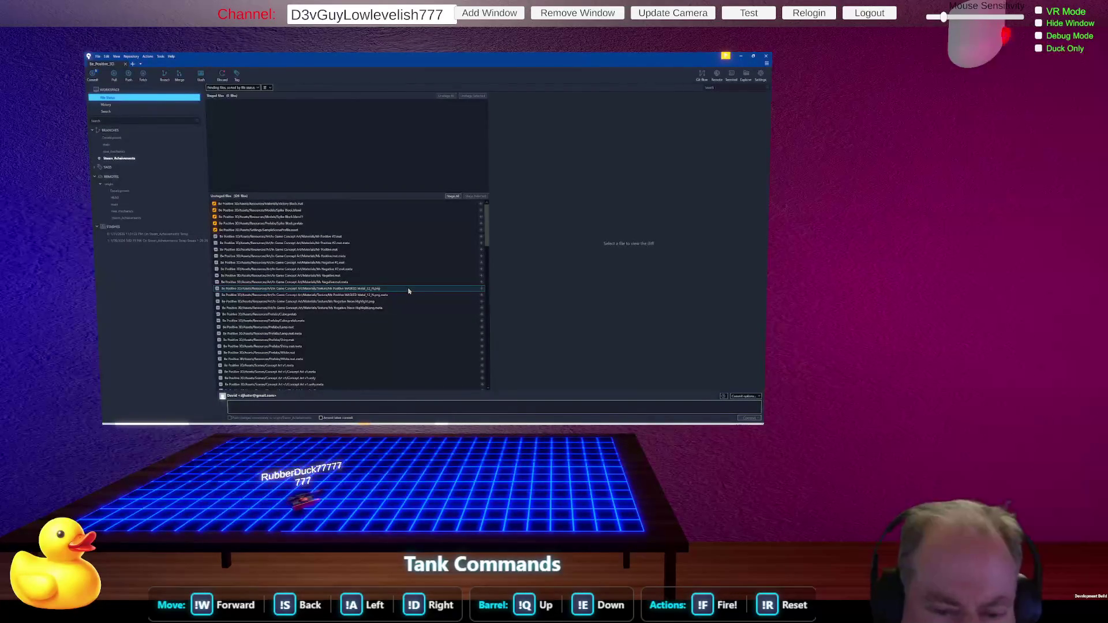
scroll(408, 290, down, 10)
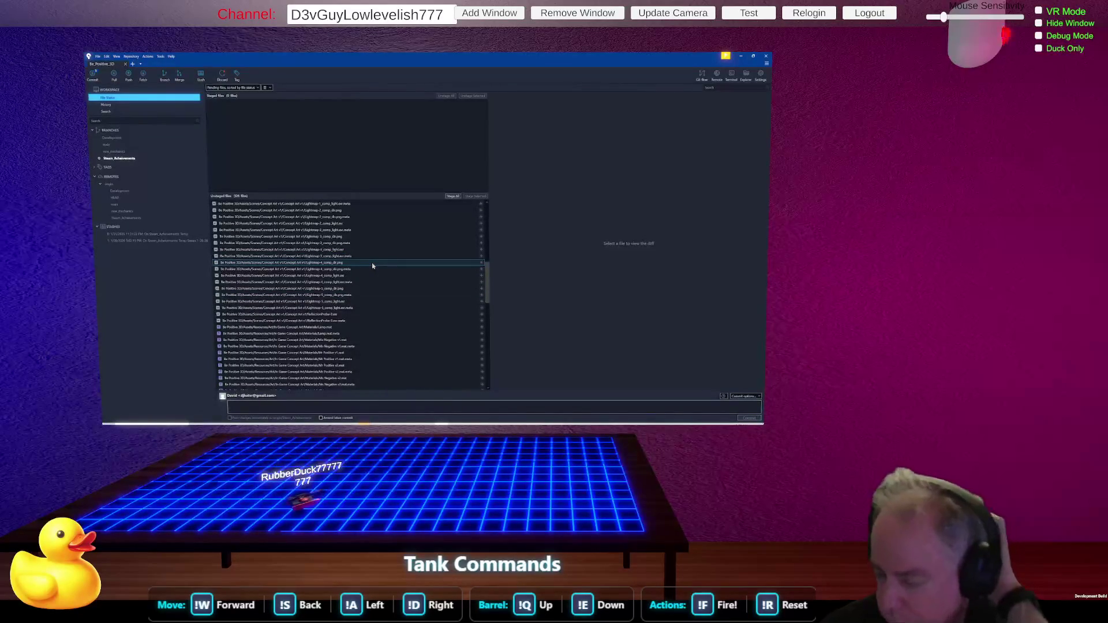
Start a commit message about the directory rename and stage all pending changes.
scroll(373, 269, down, 10)
scroll(372, 269, down, 10)
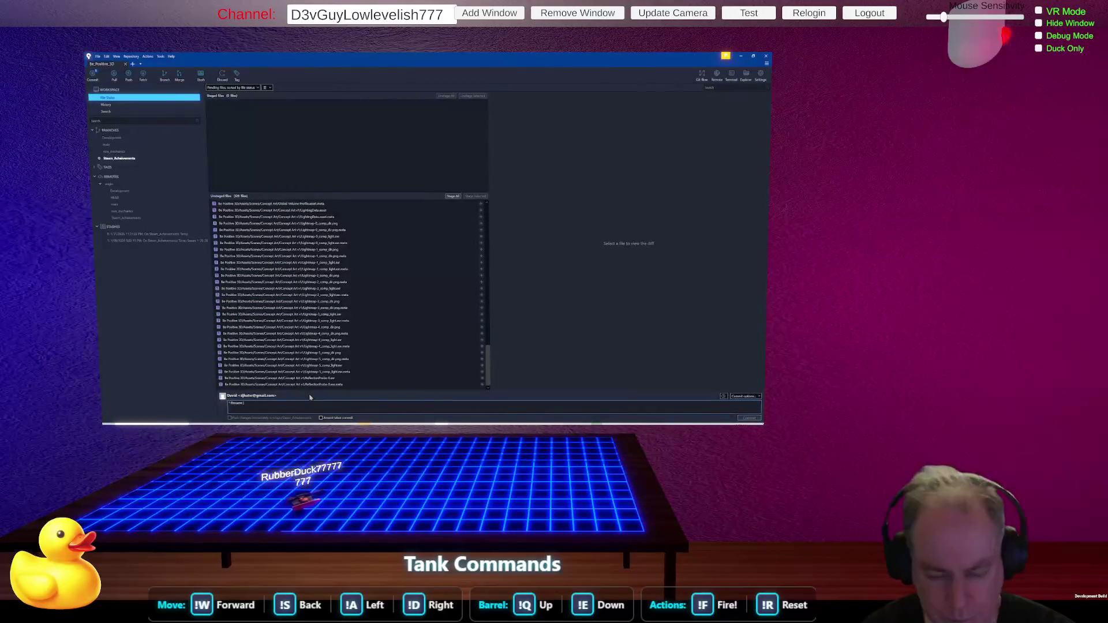
text(Dll)
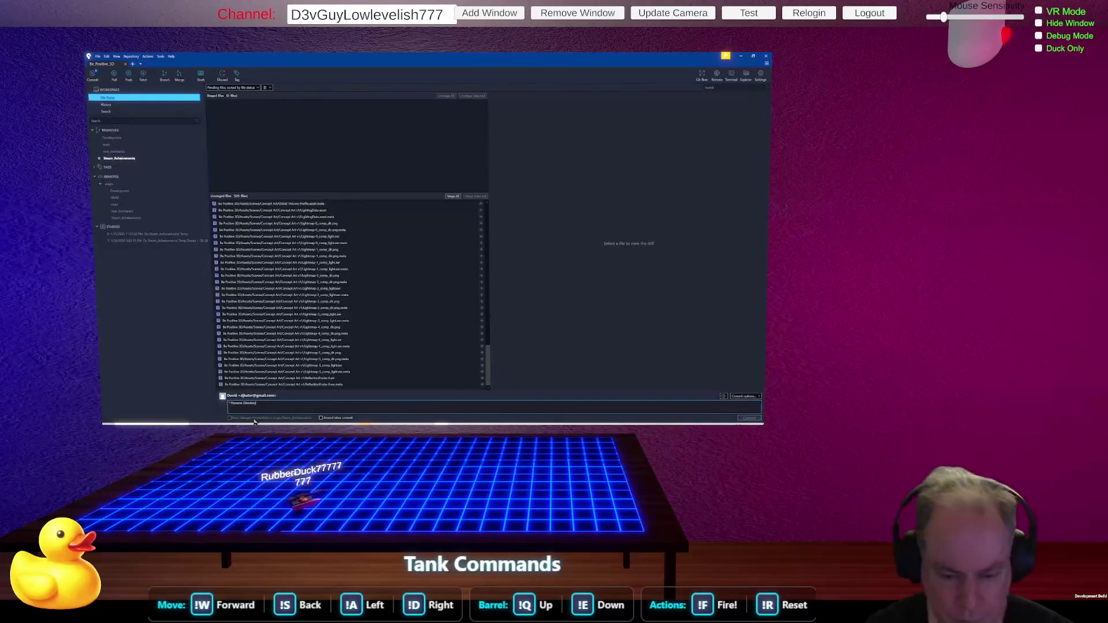
click(453, 196)
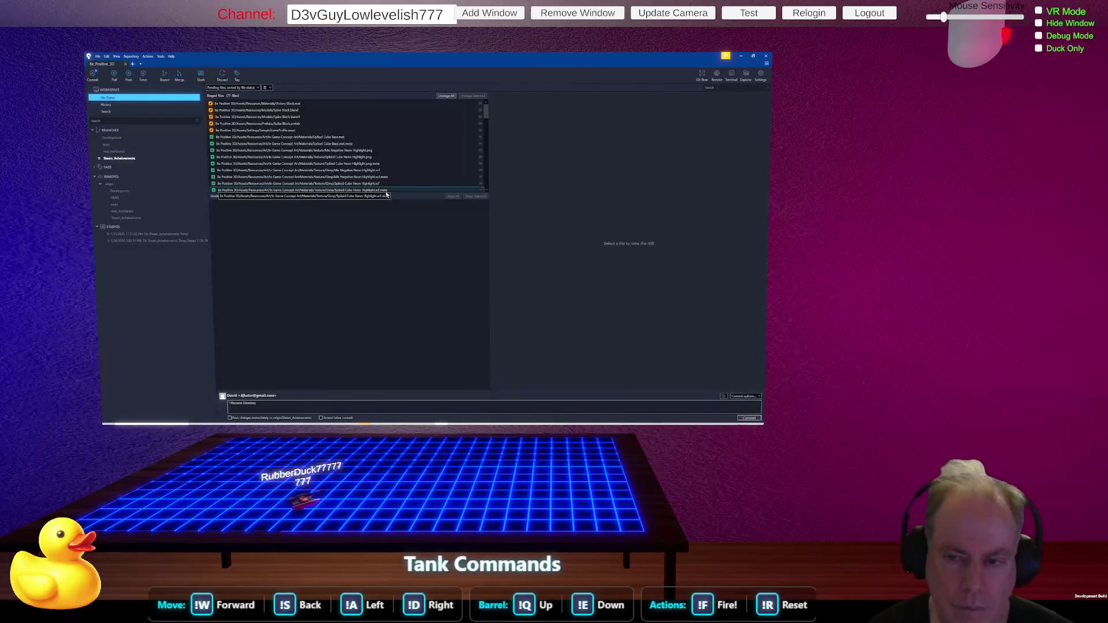
Enlarge the staged files list and look over the staged changes.
drag(395, 196, 412, 343)
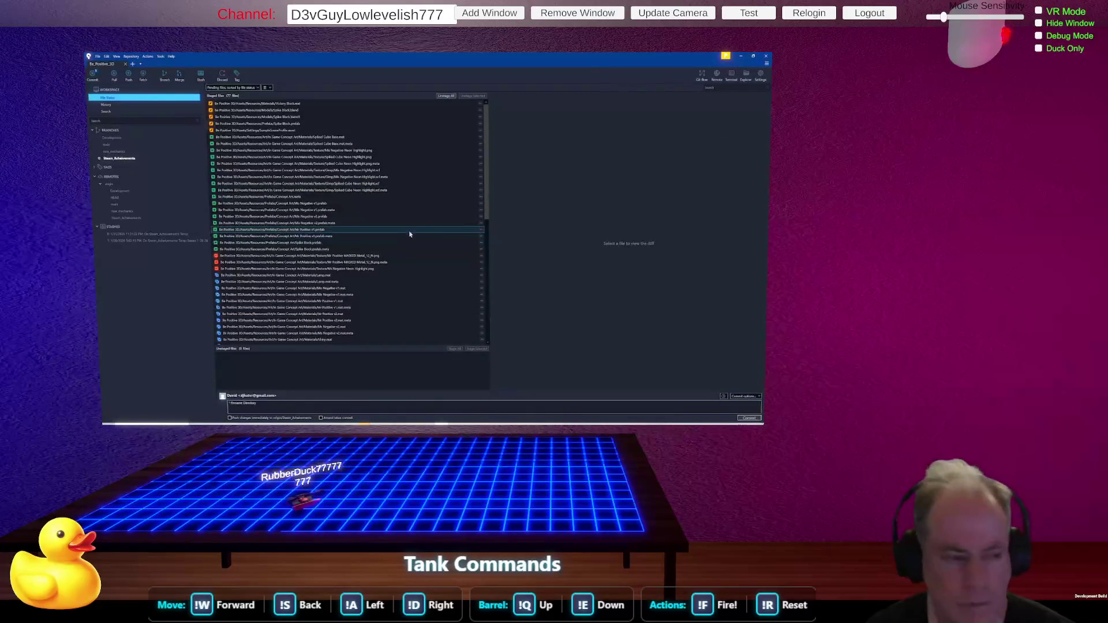
scroll(422, 232, down, 3)
scroll(422, 231, down, 10)
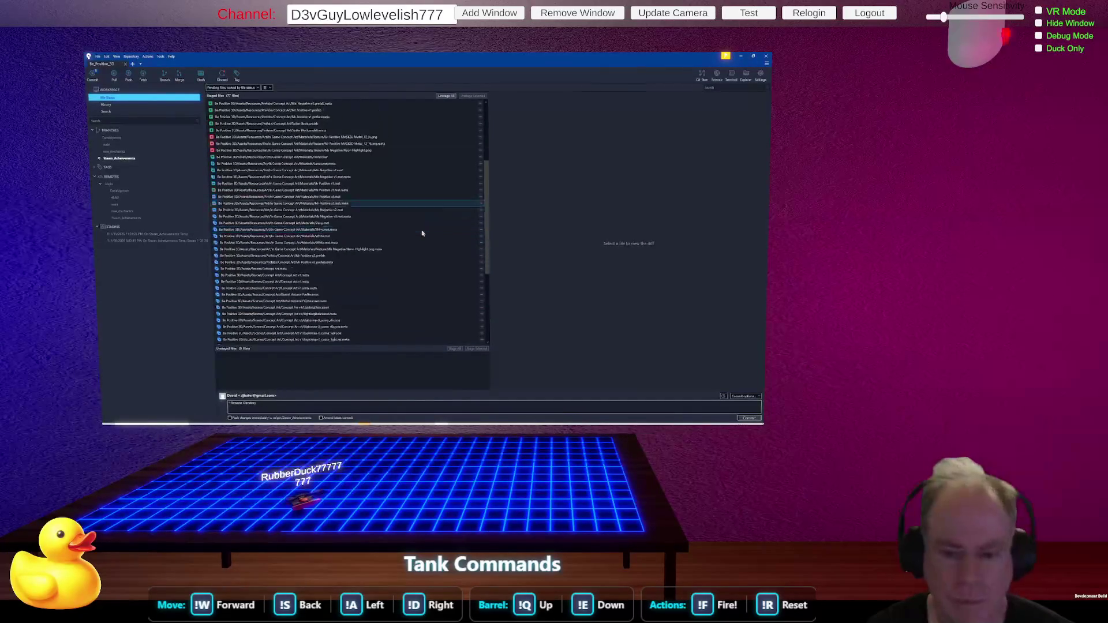
scroll(413, 232, up, 15)
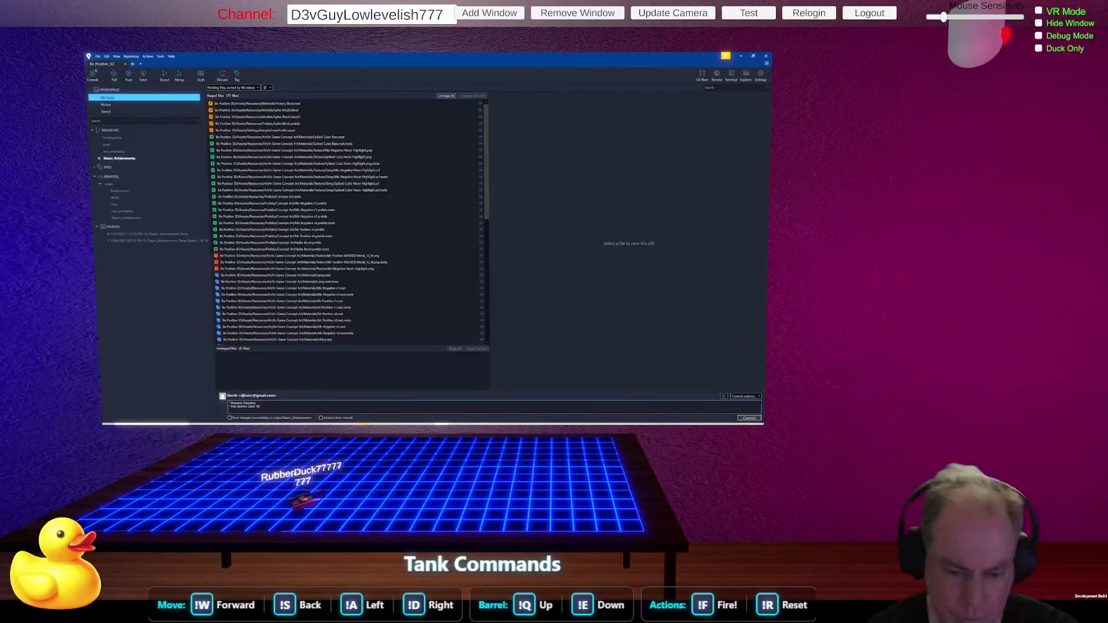
Remove 'Textures' from the message, commit the directory rename, and bring up Rider.
key(BackSpace)
key(BackSpace)
key(BackSpace)
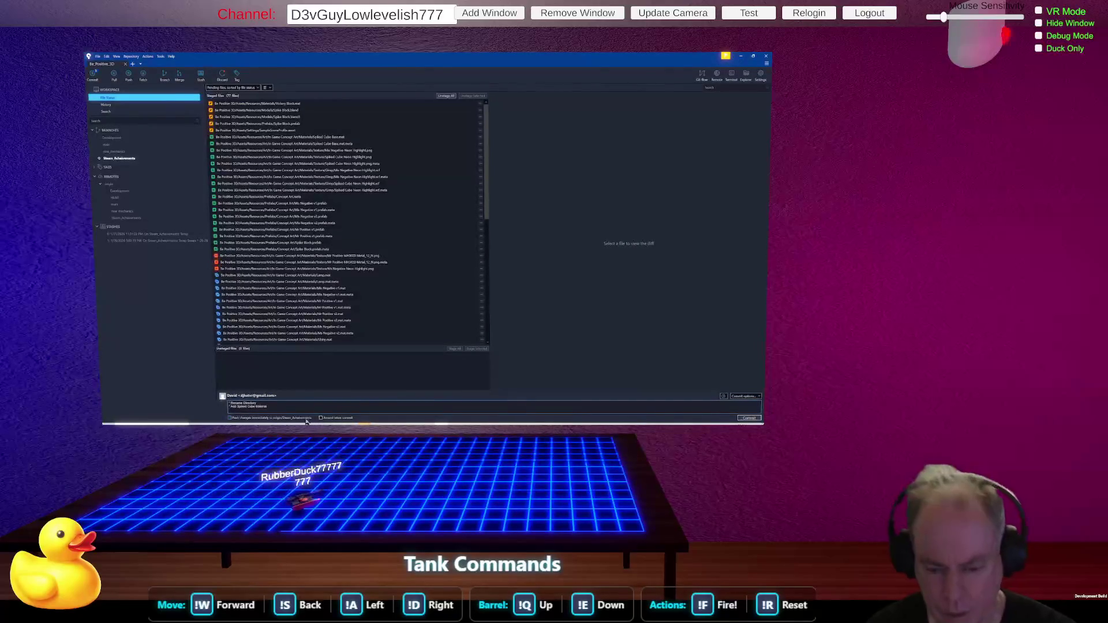
click(749, 418)
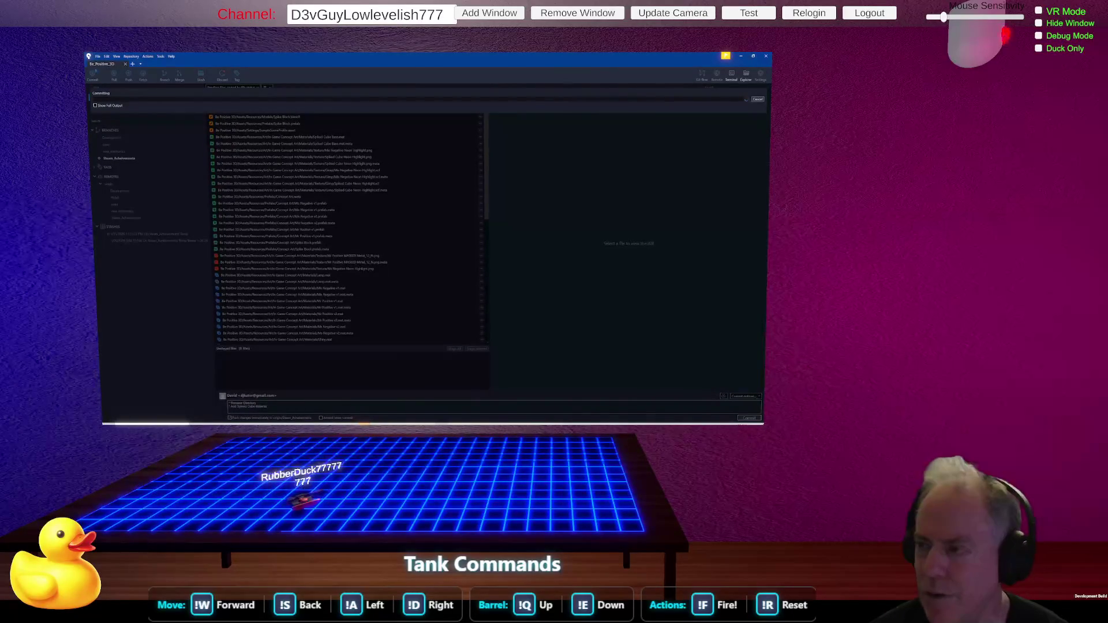
click(758, 100)
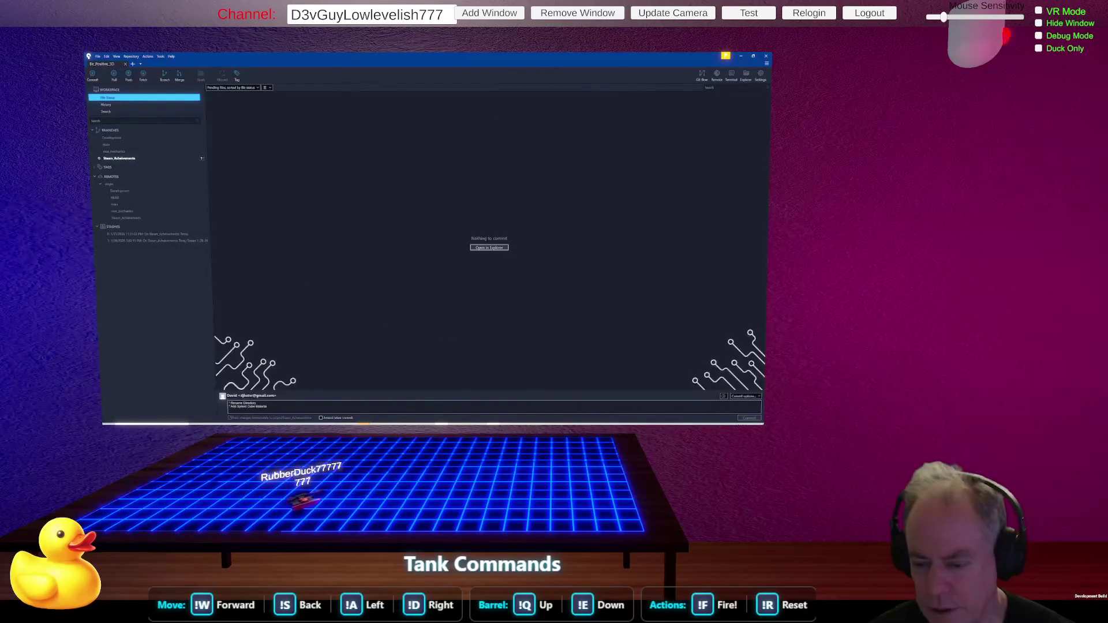
click(566, 423)
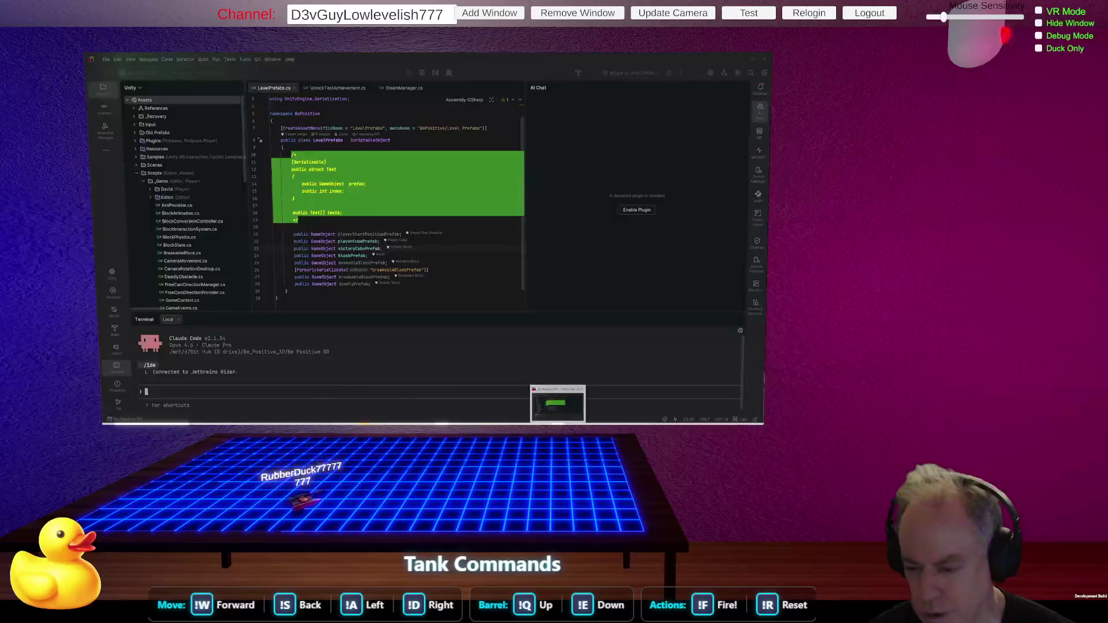
Return from Rider to SourceTree's File Status view, which reports nothing to commit.
click(568, 423)
mouse_move(492, 423)
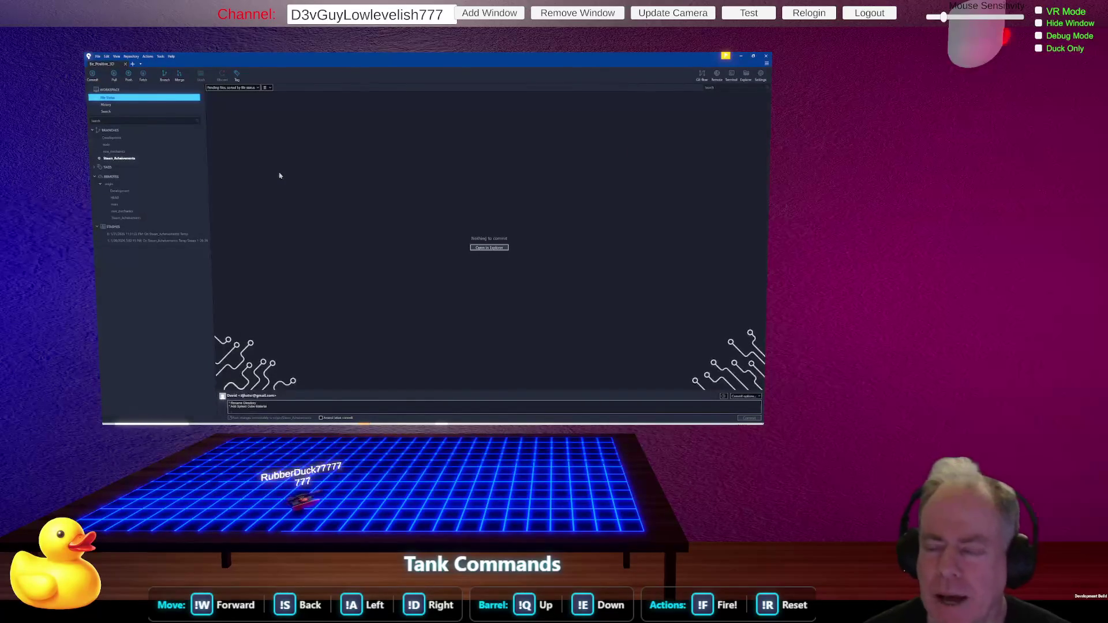
Bring up .gitignore in Notepad++ and delete 'Staged' from the line 13 ignore rule.
key(alt+Tab)
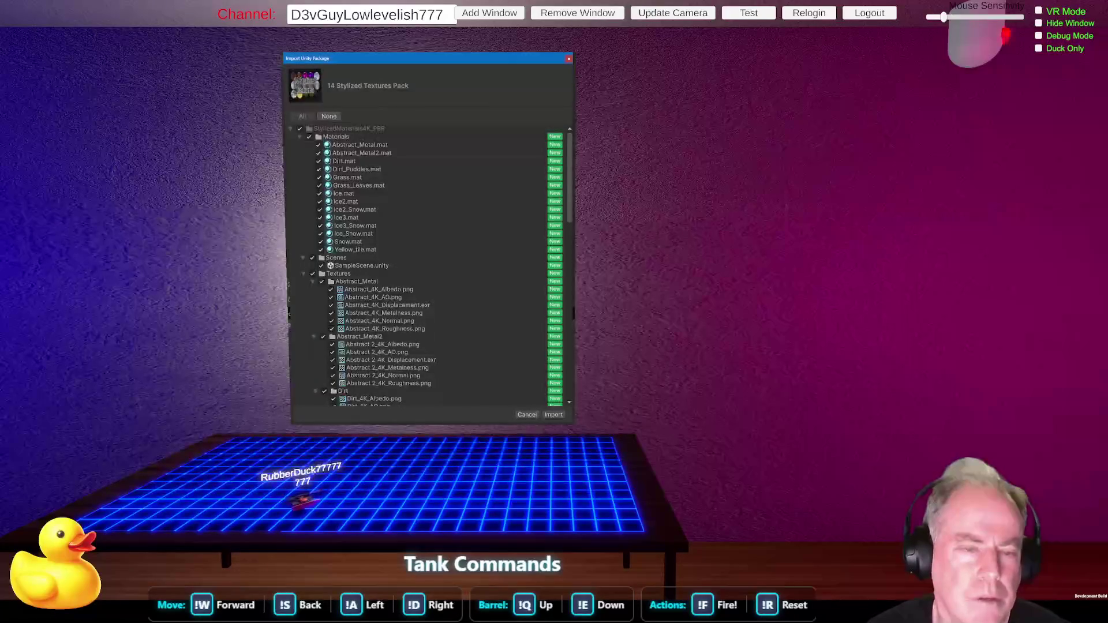
key(alt+Tab)
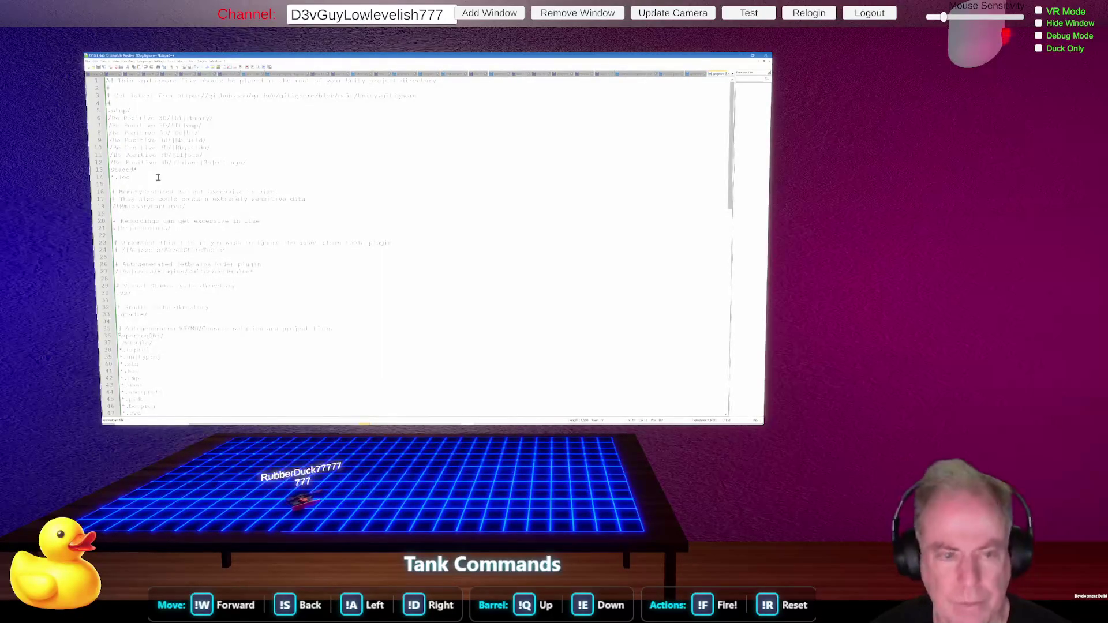
key(BackSpace)
key(BackSpace)
key(BackSpace)
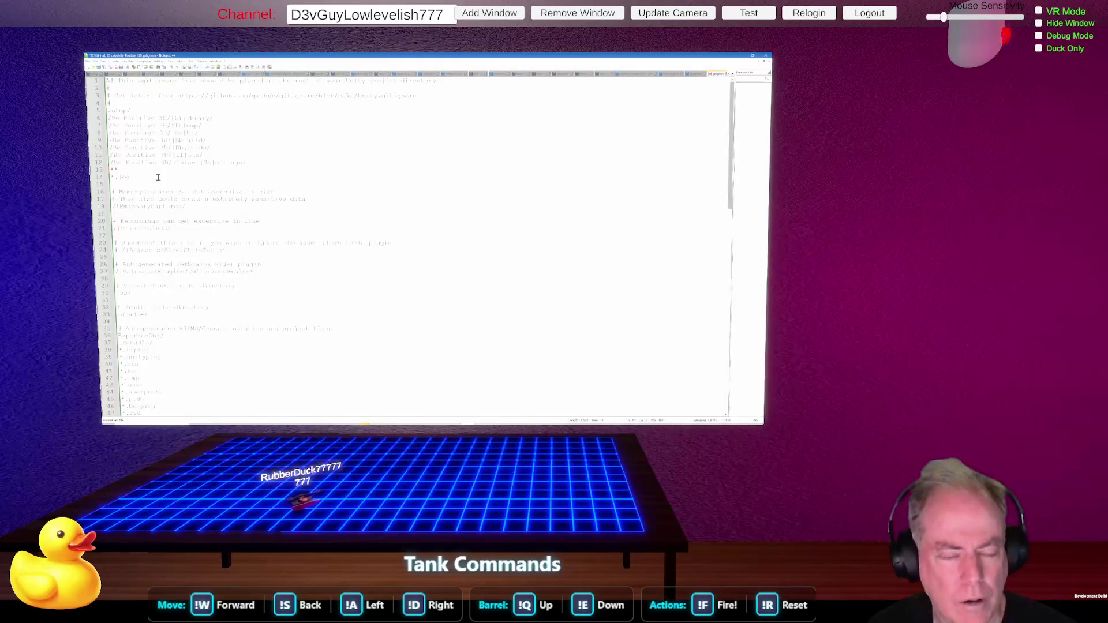
Rewrite lines 13–14 of .gitignore to match the Ignore folder and *.log, then save it.
triple_click(158, 179)
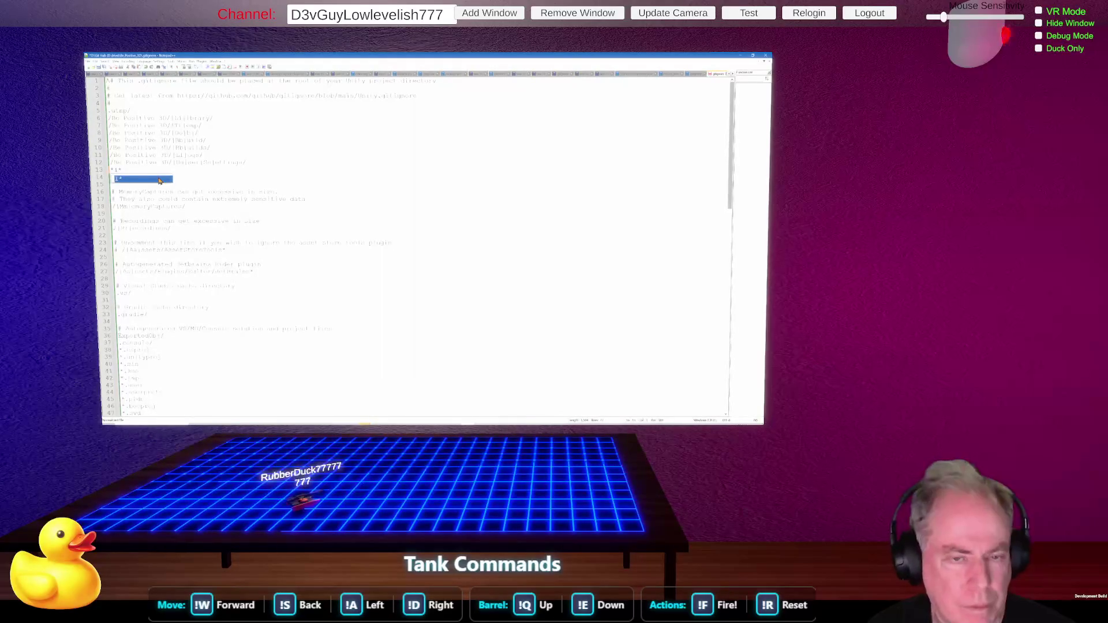
text(*.log)
triple_click(158, 177)
text(*.log)
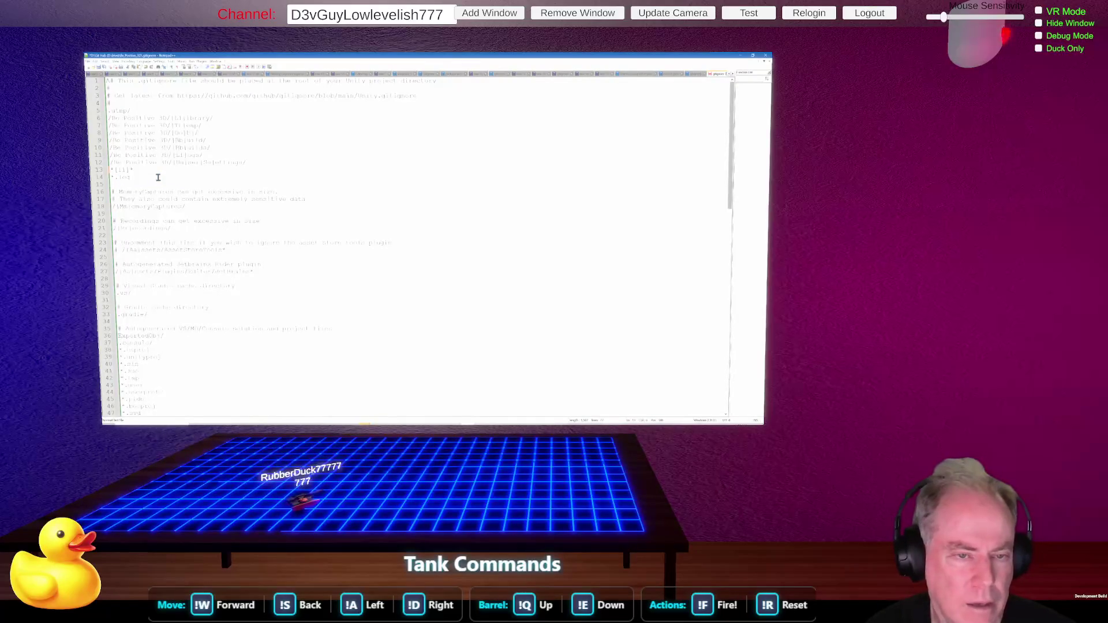
text(gnore*)
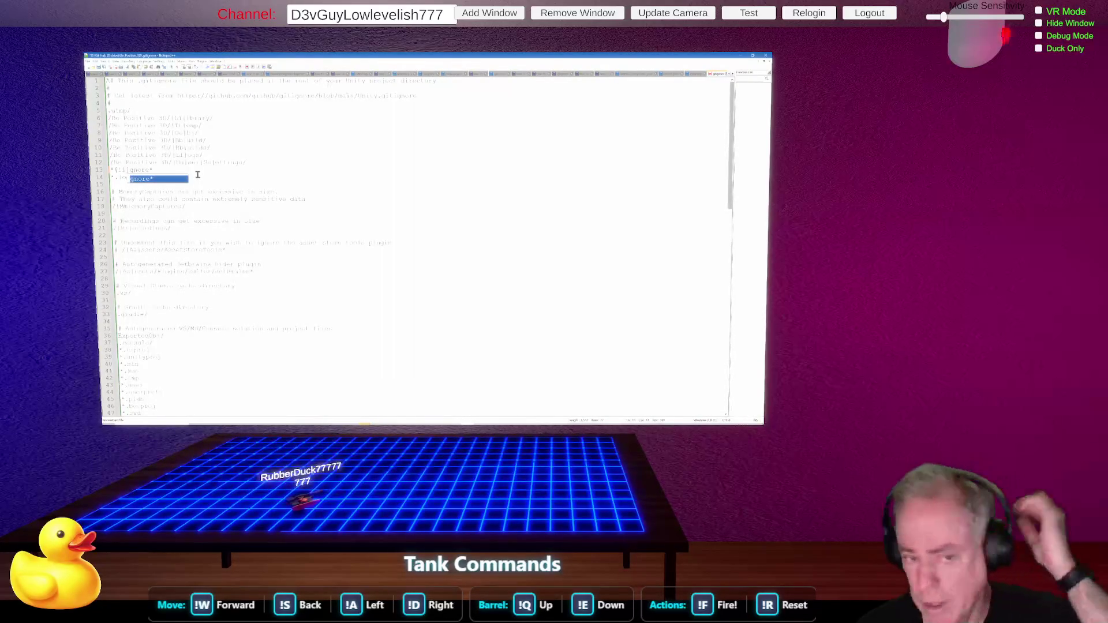
key(Escape)
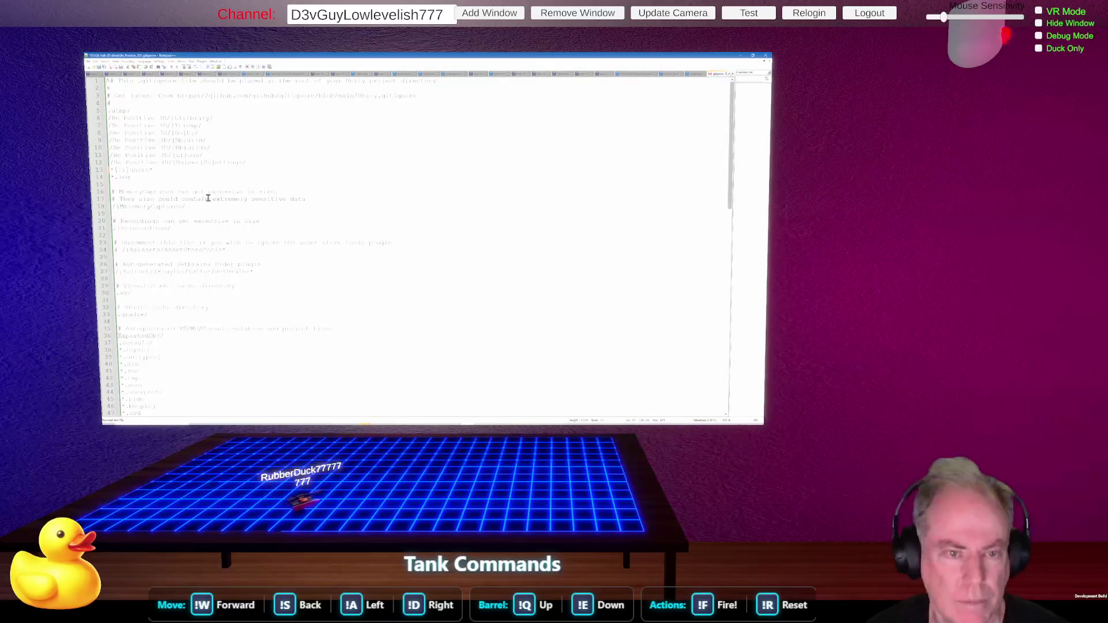
key(ctrl+s)
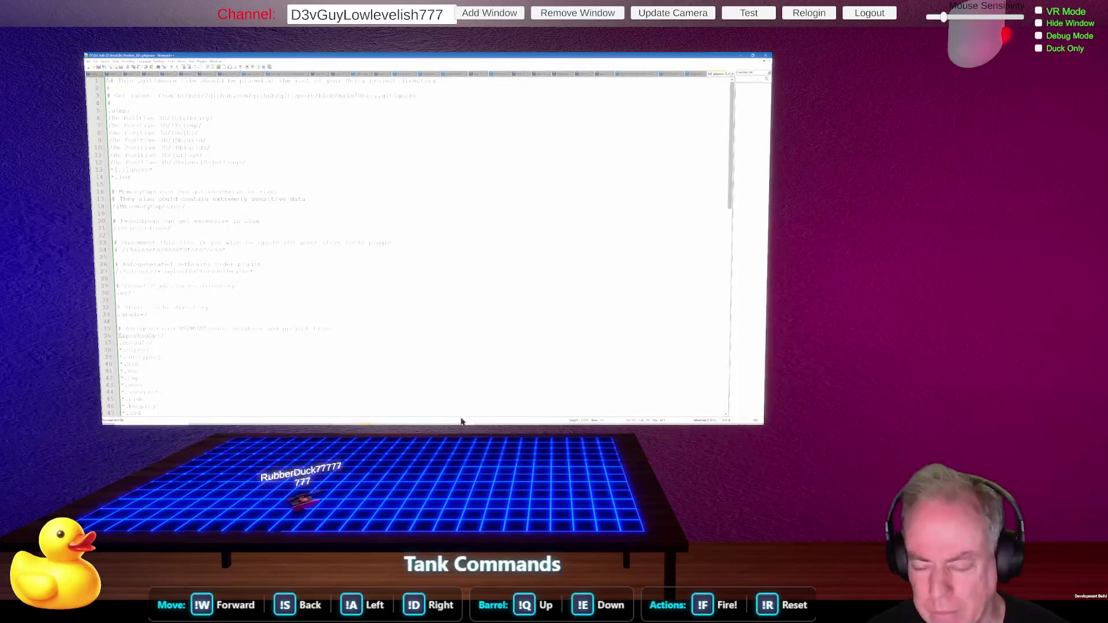
key(alt+Tab)
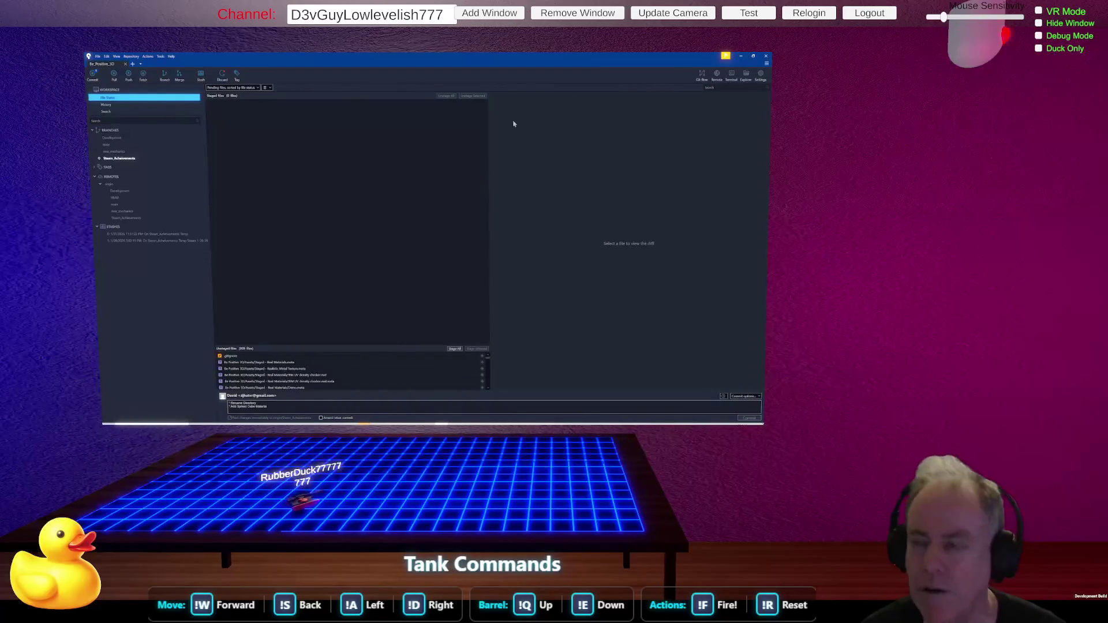
Enlarge SourceTree's unstaged list and scroll through the pending Real Materials files.
click(753, 56)
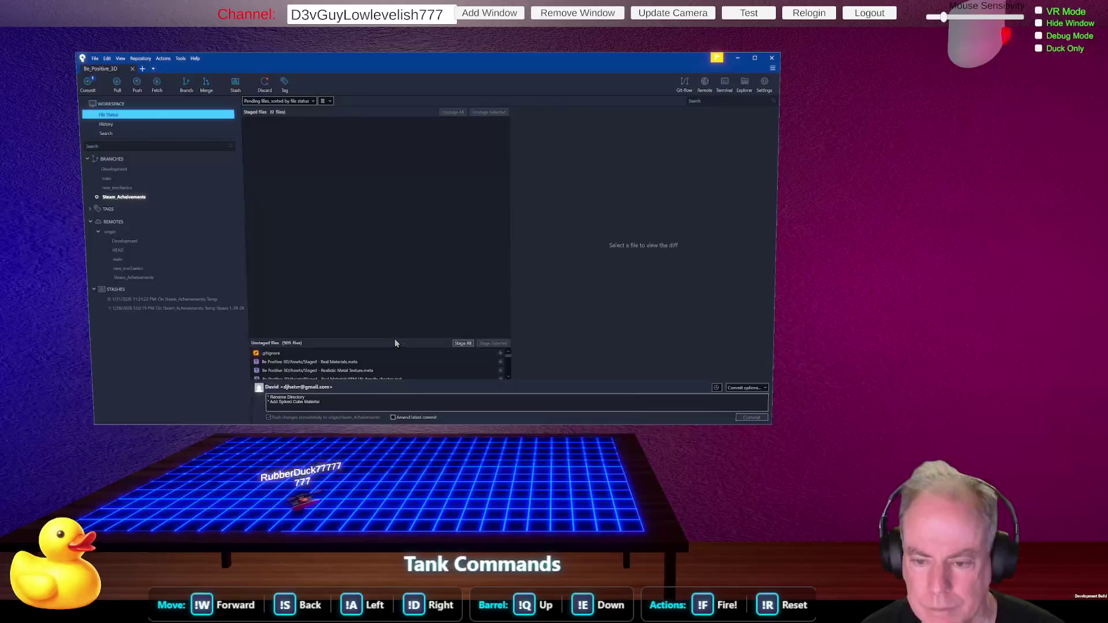
drag(395, 339, 447, 236)
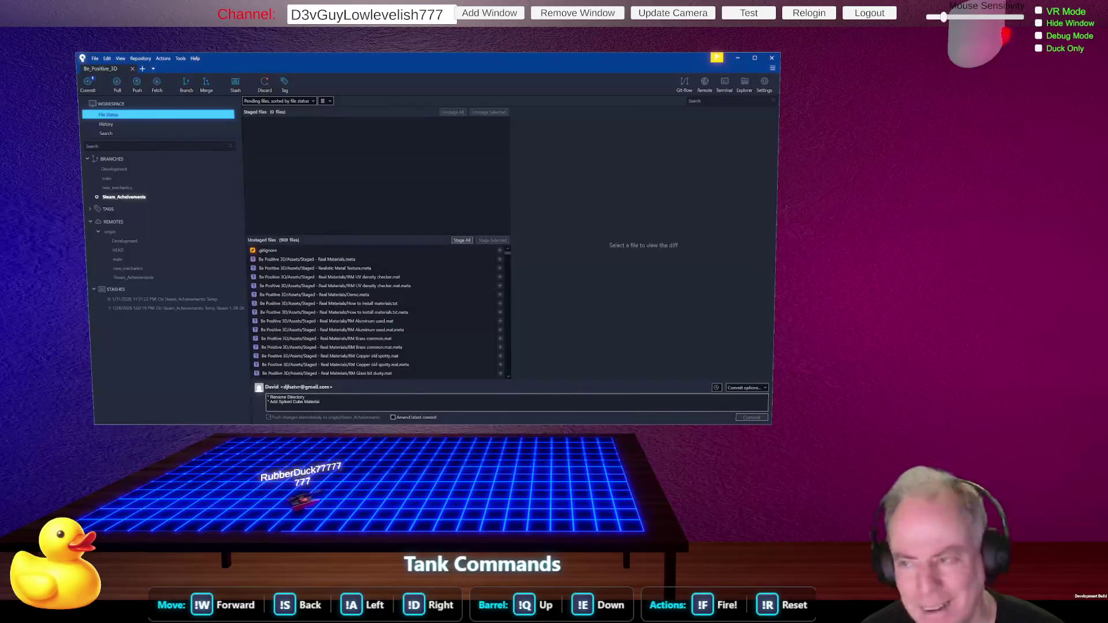
click(755, 58)
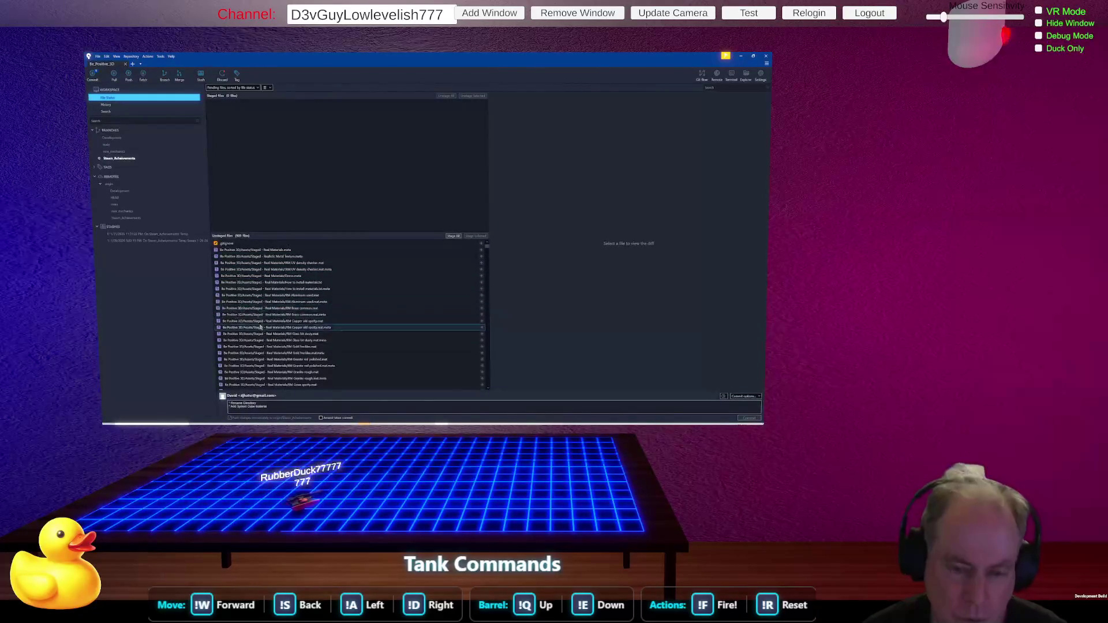
scroll(269, 311, down, 10)
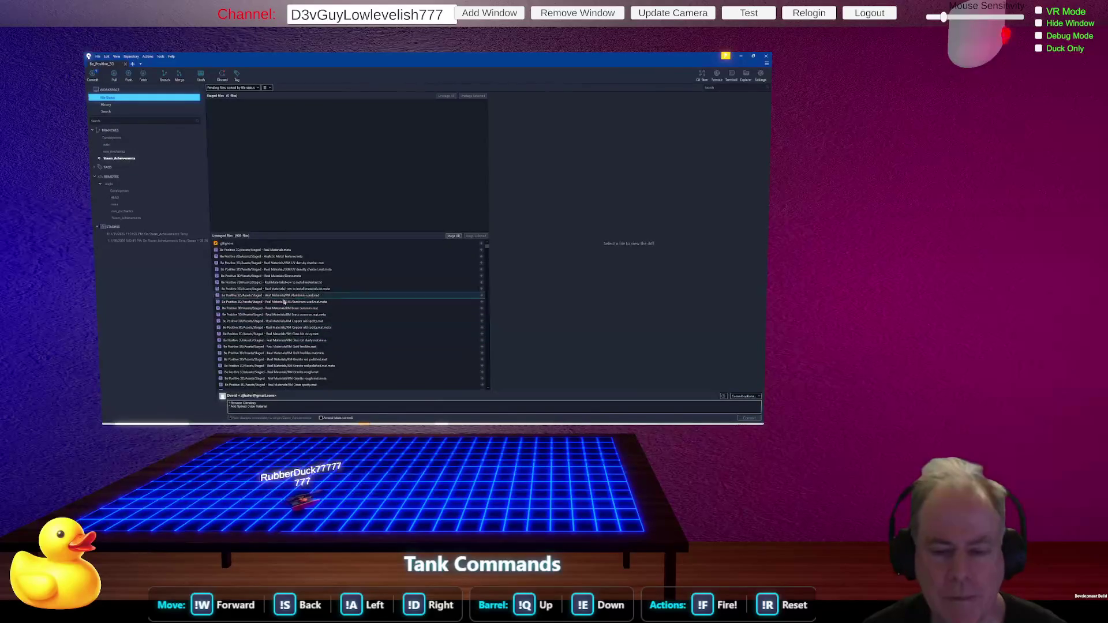
scroll(311, 271, down, 1)
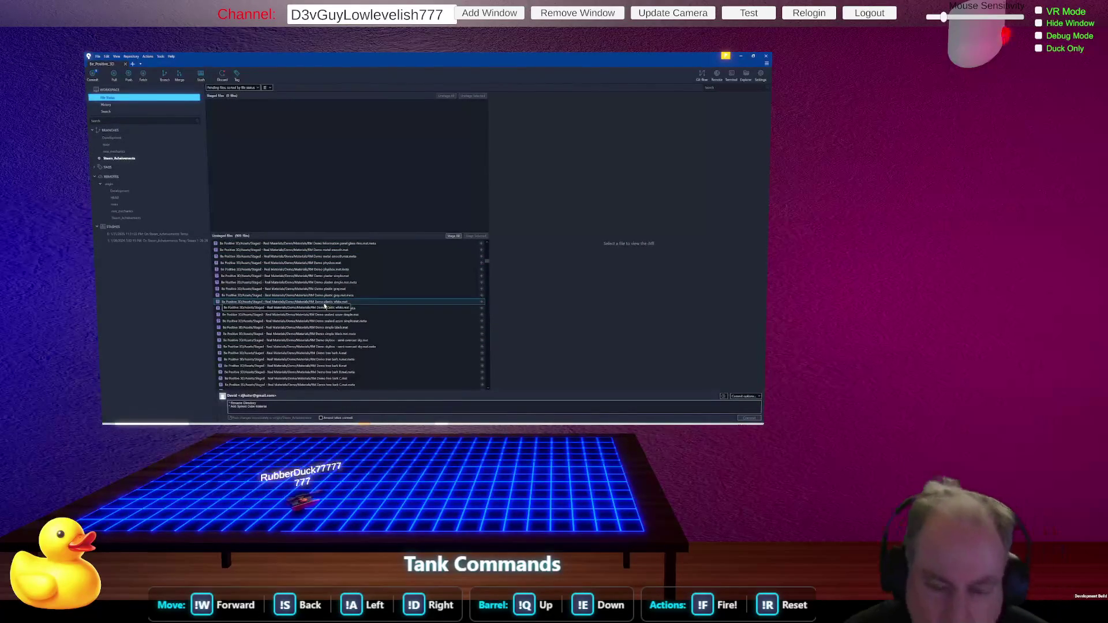
key(alt+Tab)
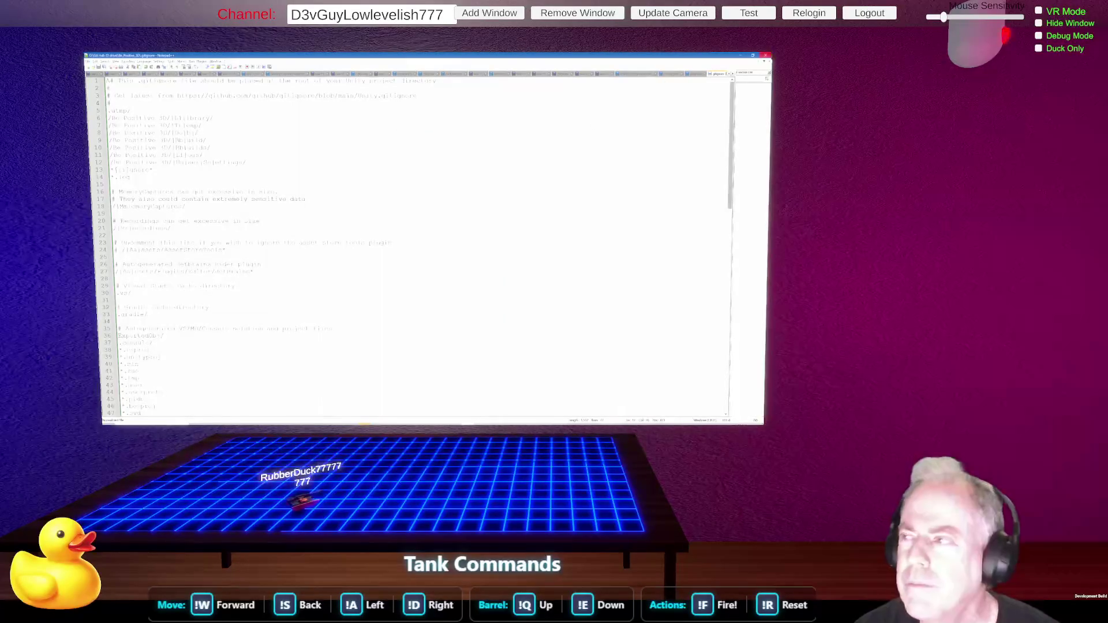
key(alt+Tab)
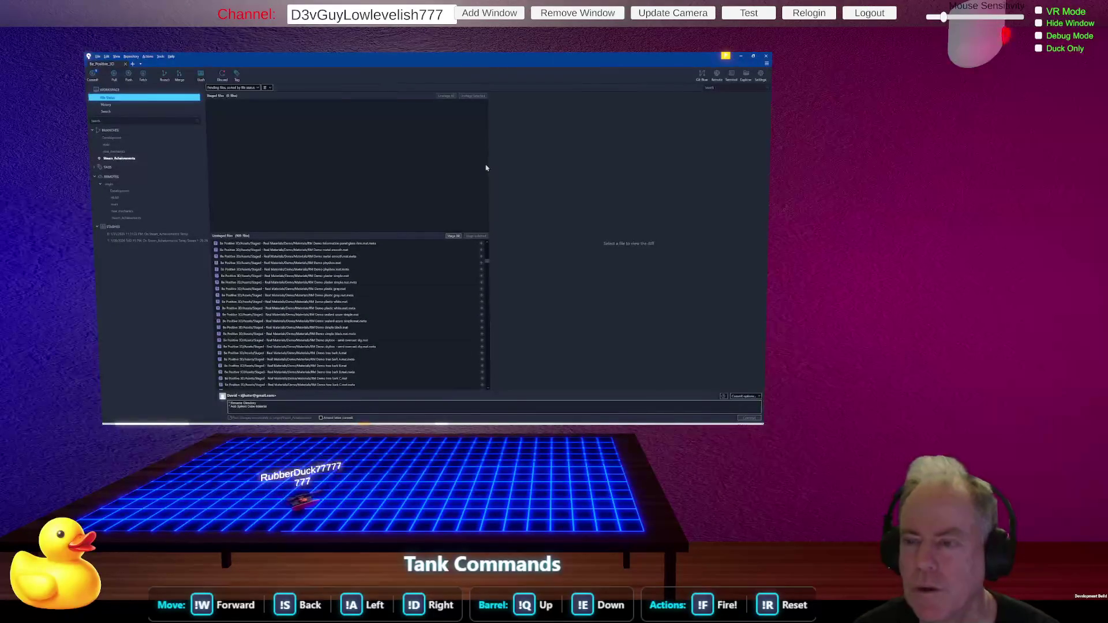
key(alt+Tab)
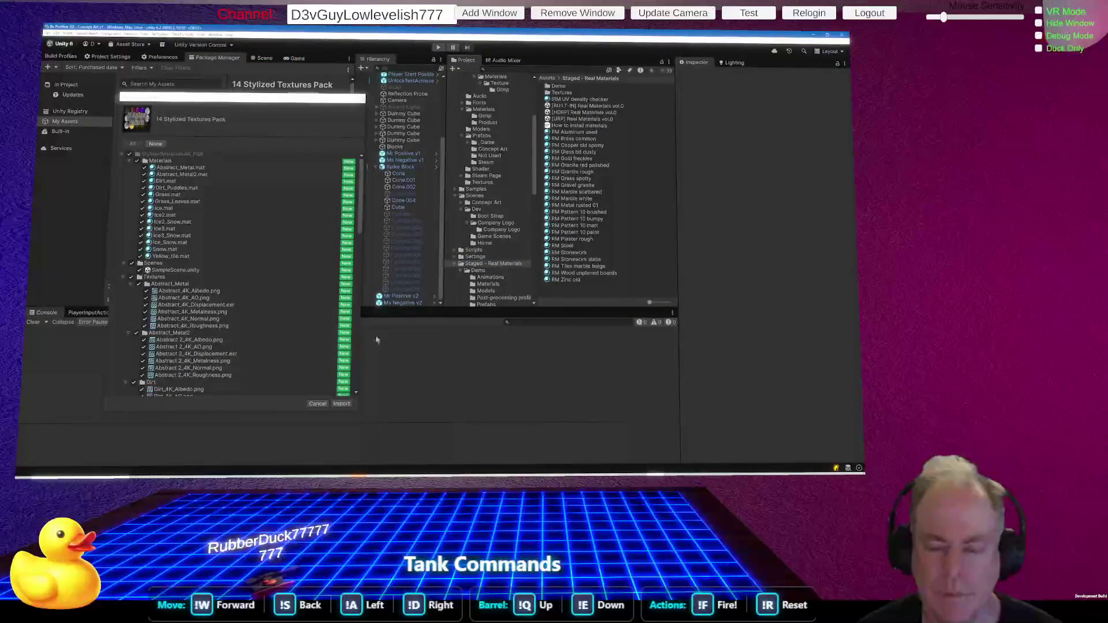
Rename the Staged - Real Materials folder to Ignore - Real Materials in the Project window.
click(484, 203)
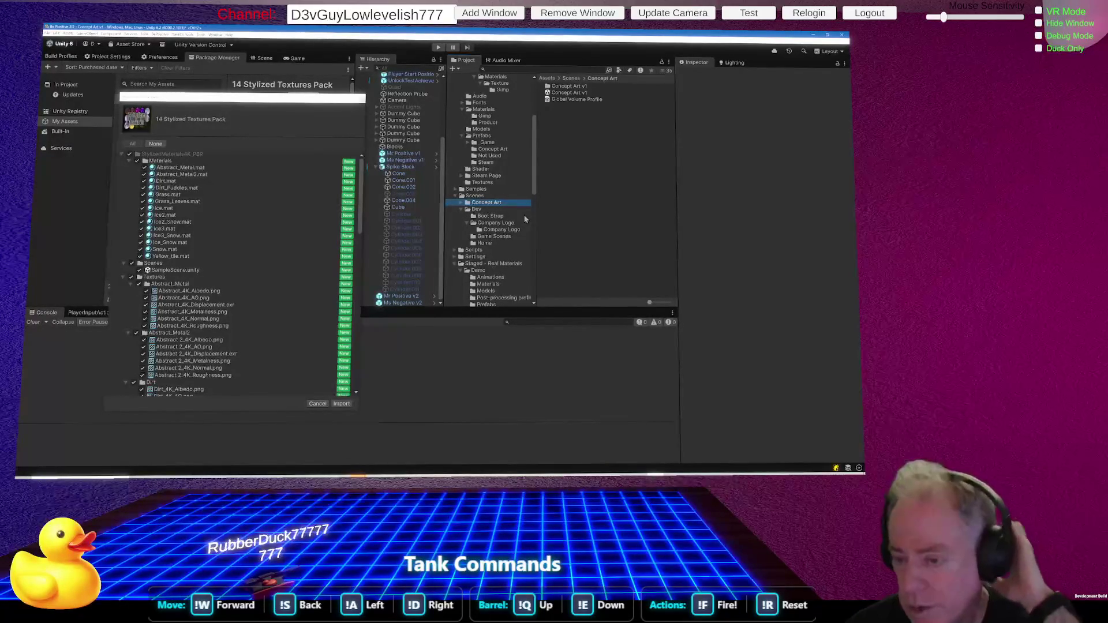
click(479, 264)
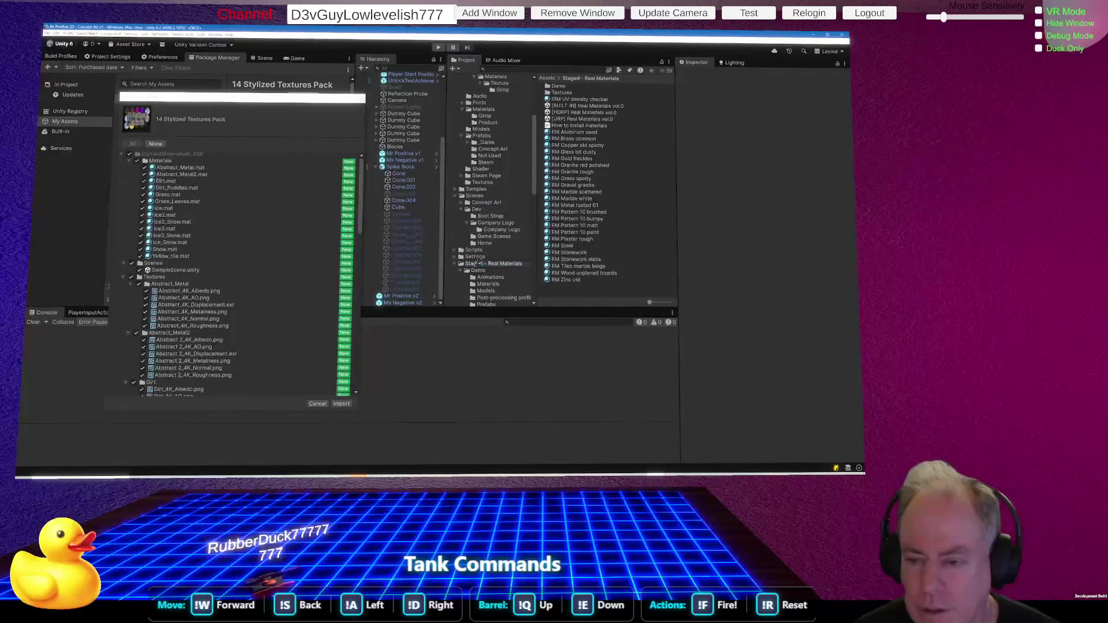
double_click(471, 263)
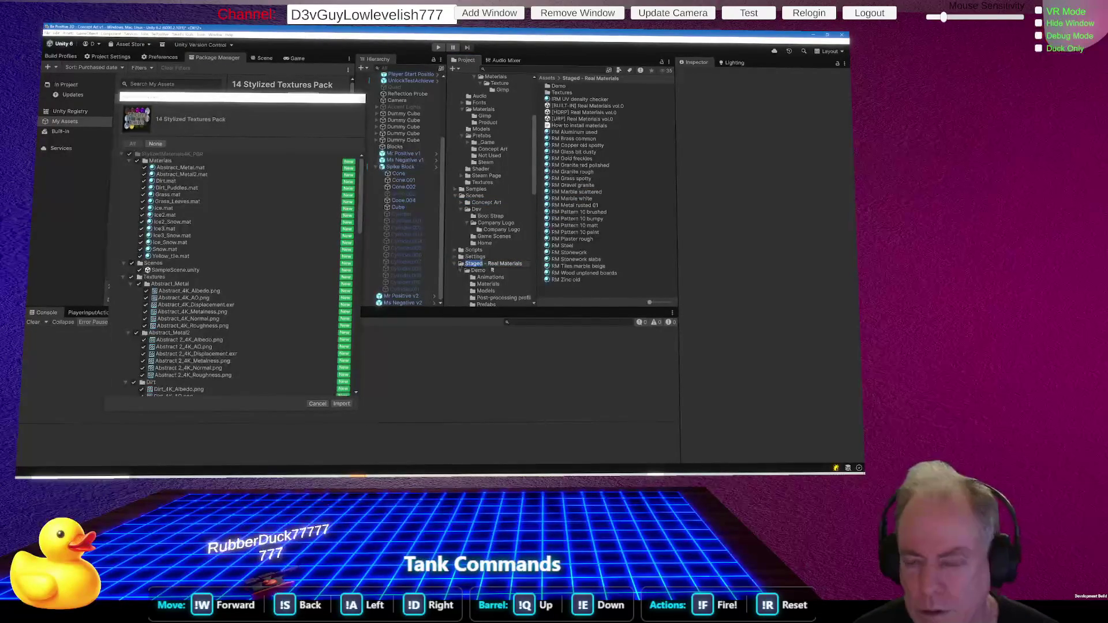
text(Ignore)
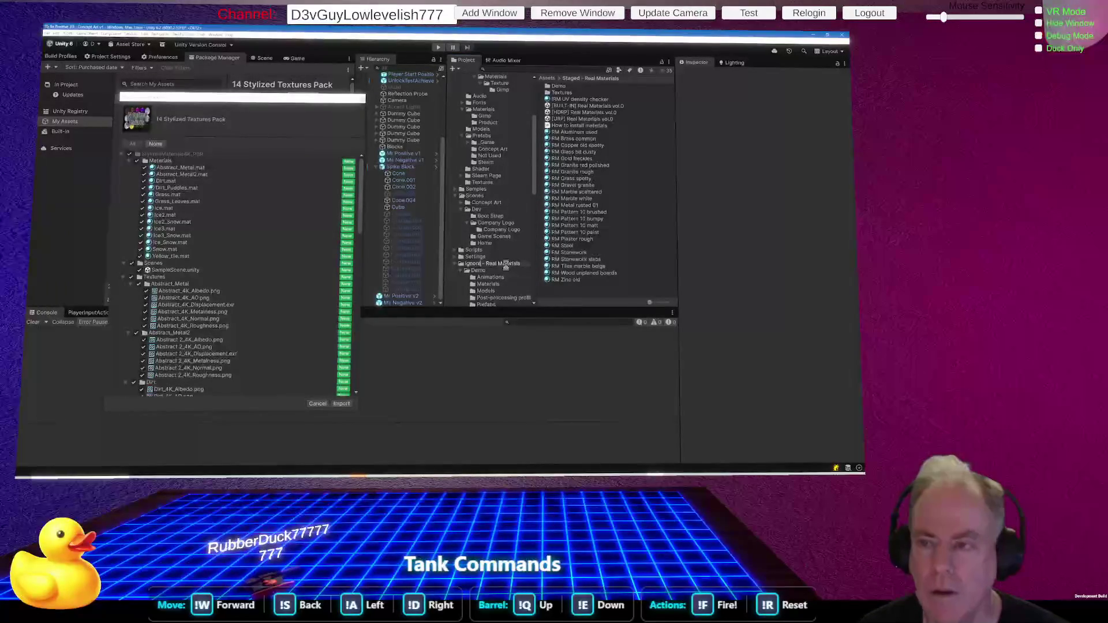
key(alt+Tab)
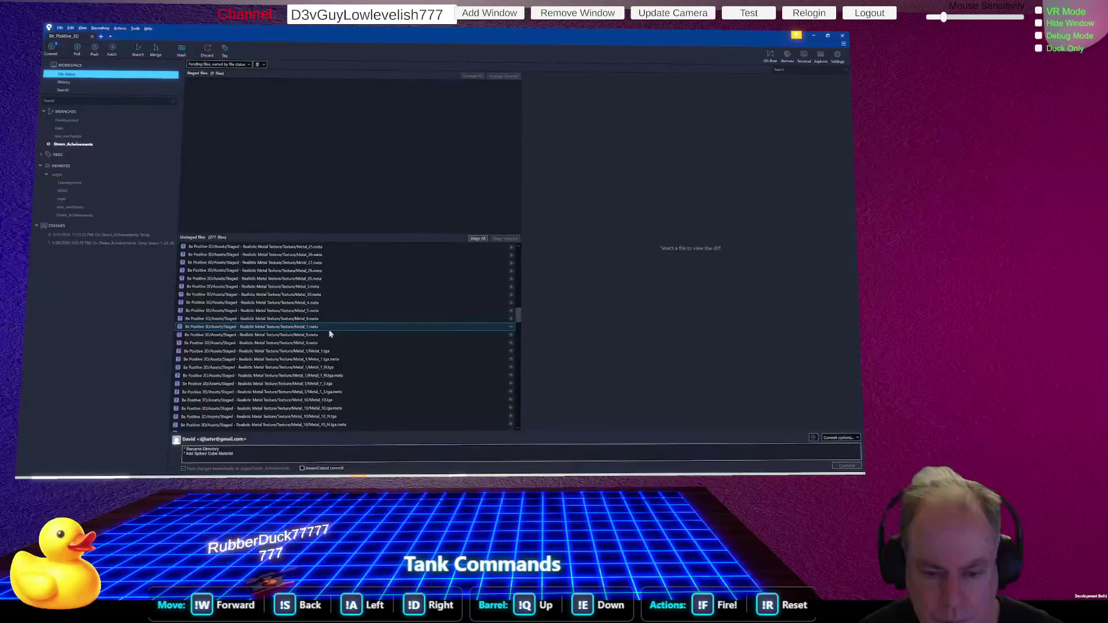
key(alt+Tab)
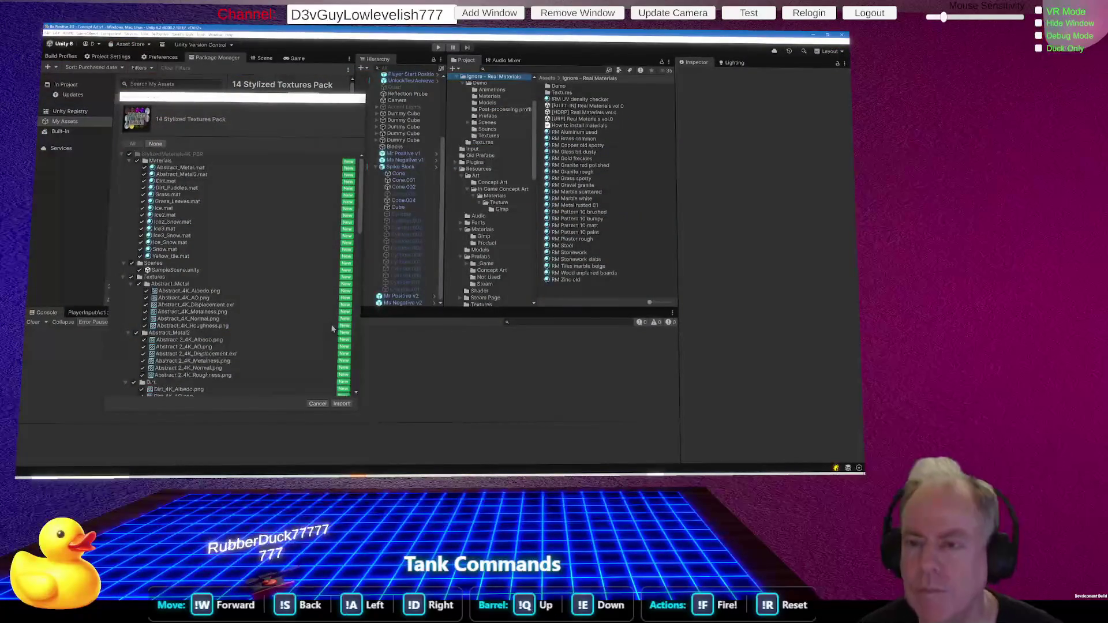
scroll(482, 248, up, 3)
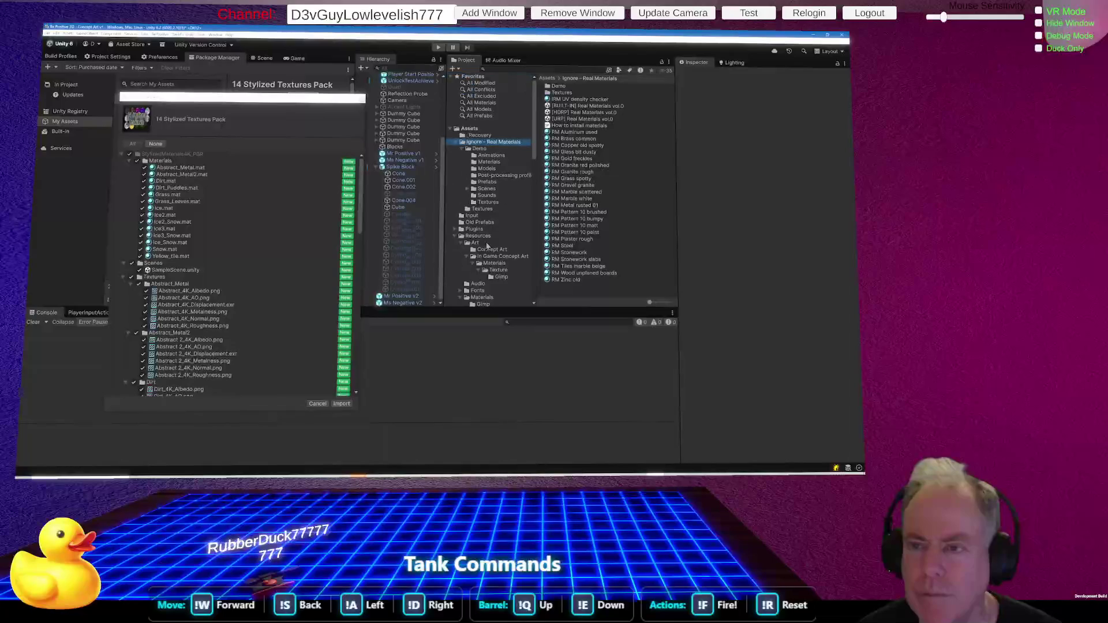
key(alt+Tab)
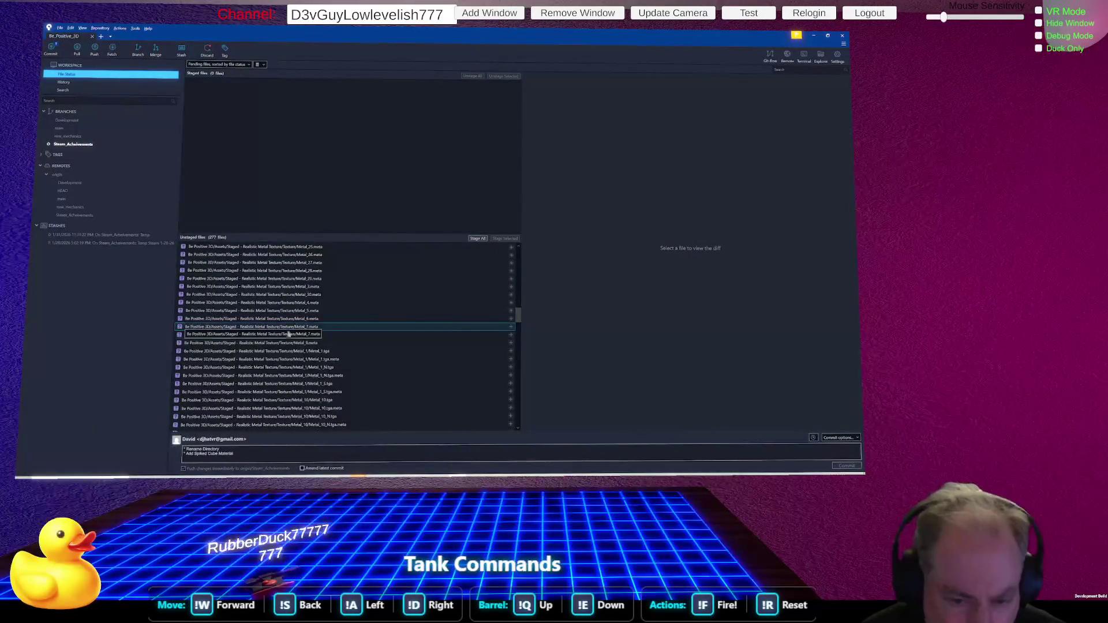
key(alt+Tab)
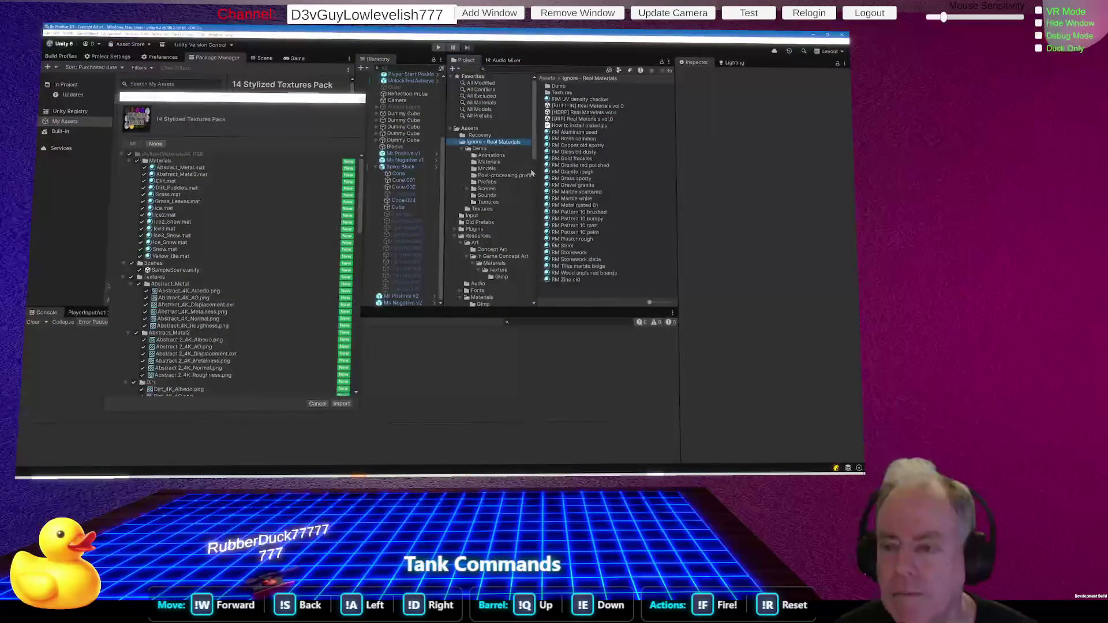
click(456, 144)
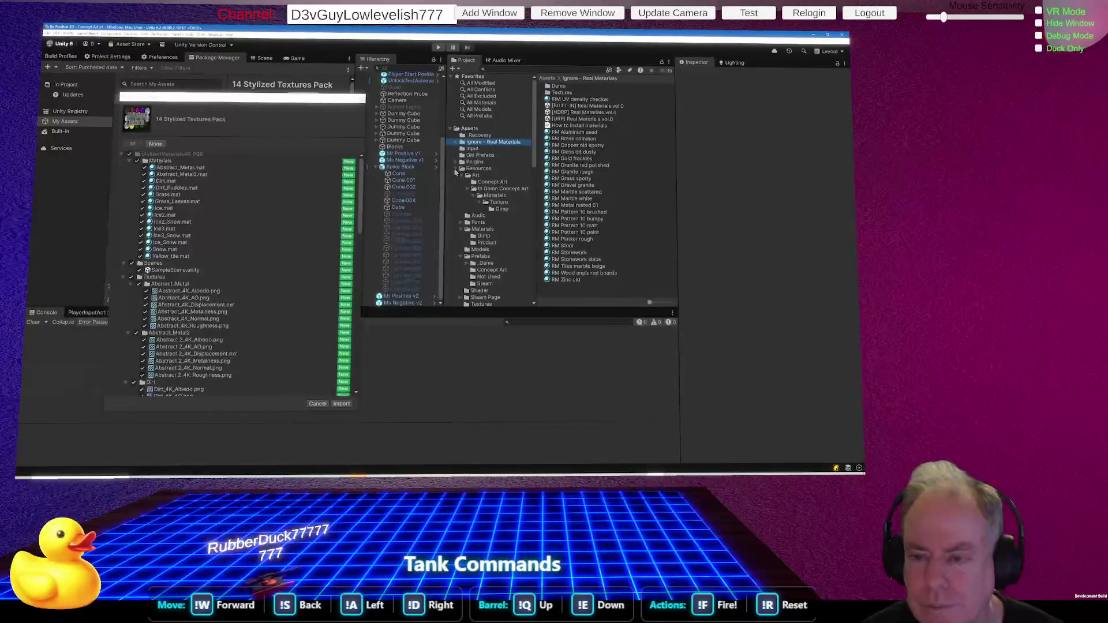
click(455, 169)
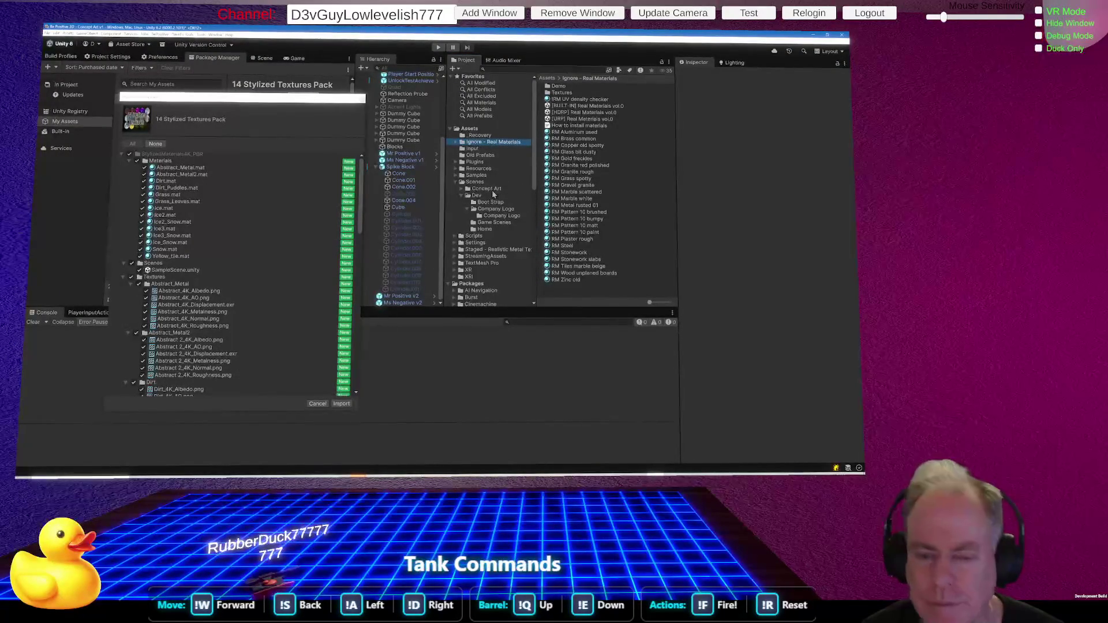
key(alt+Tab)
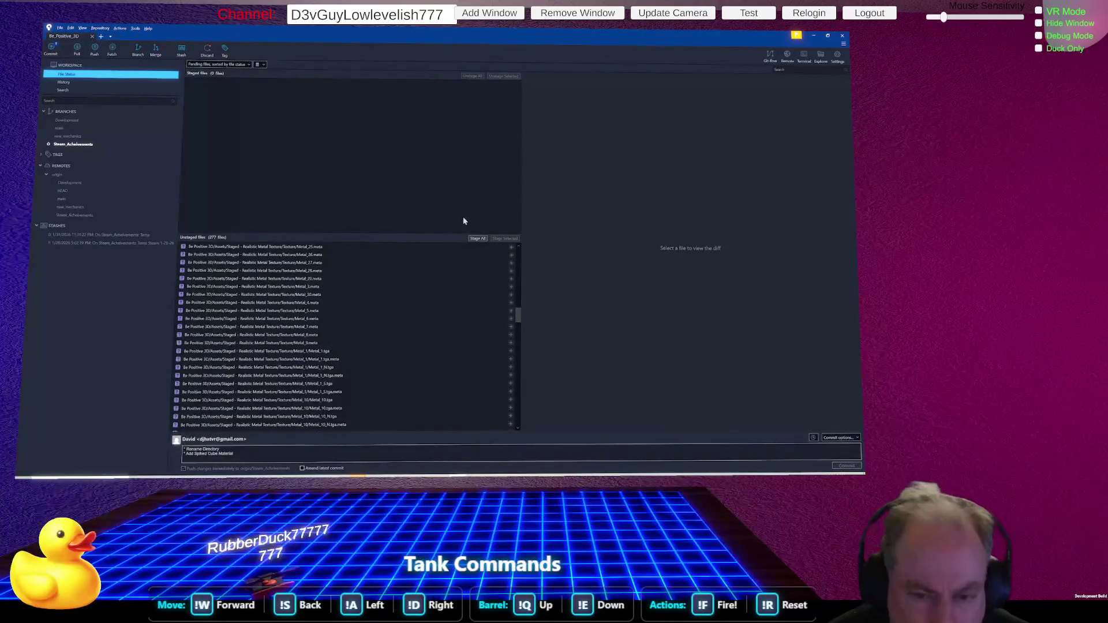
key(alt+Tab)
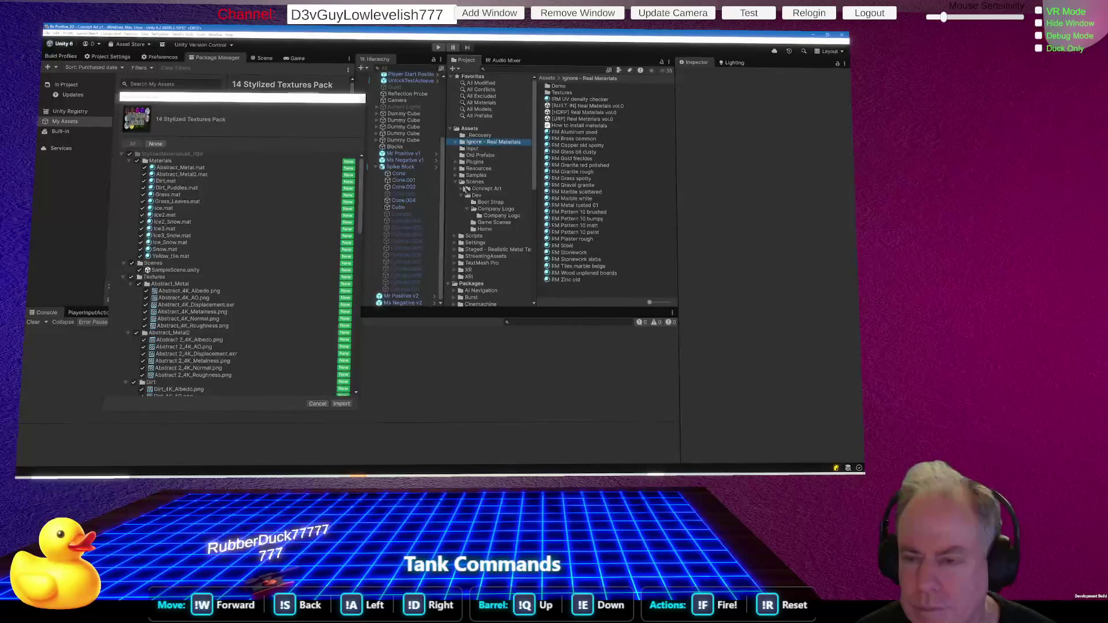
click(456, 182)
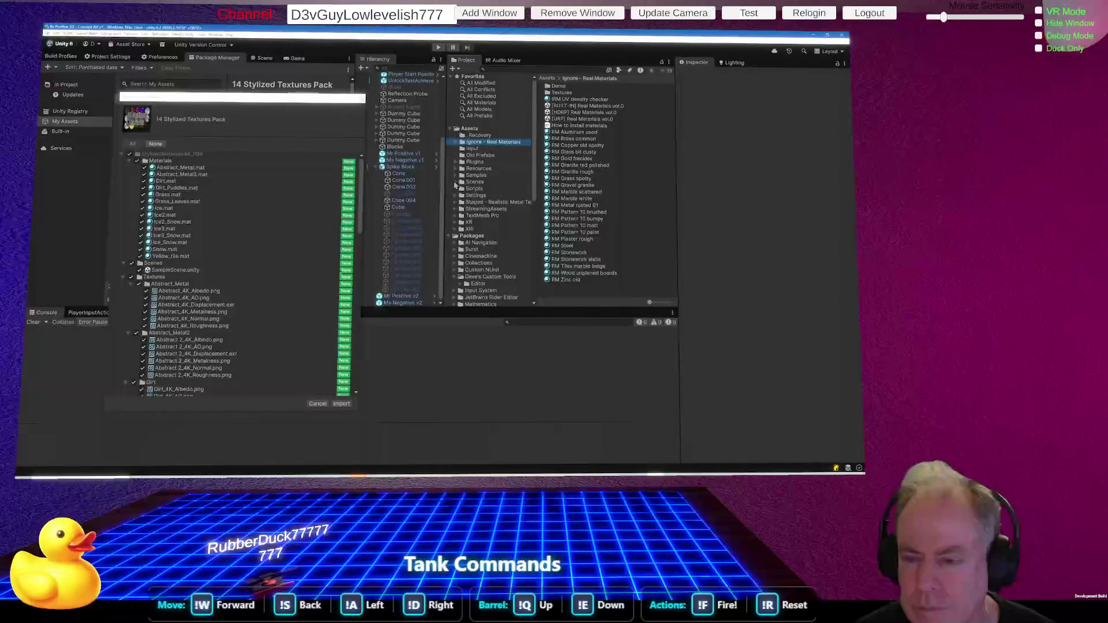
scroll(500, 216, down, 3)
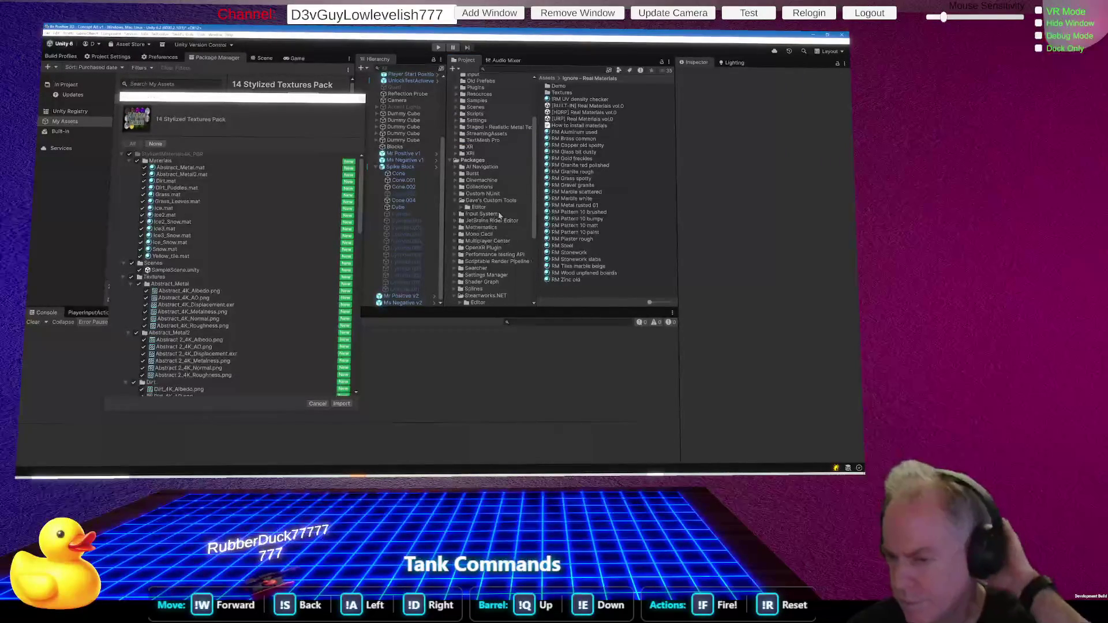
scroll(498, 211, down, 2)
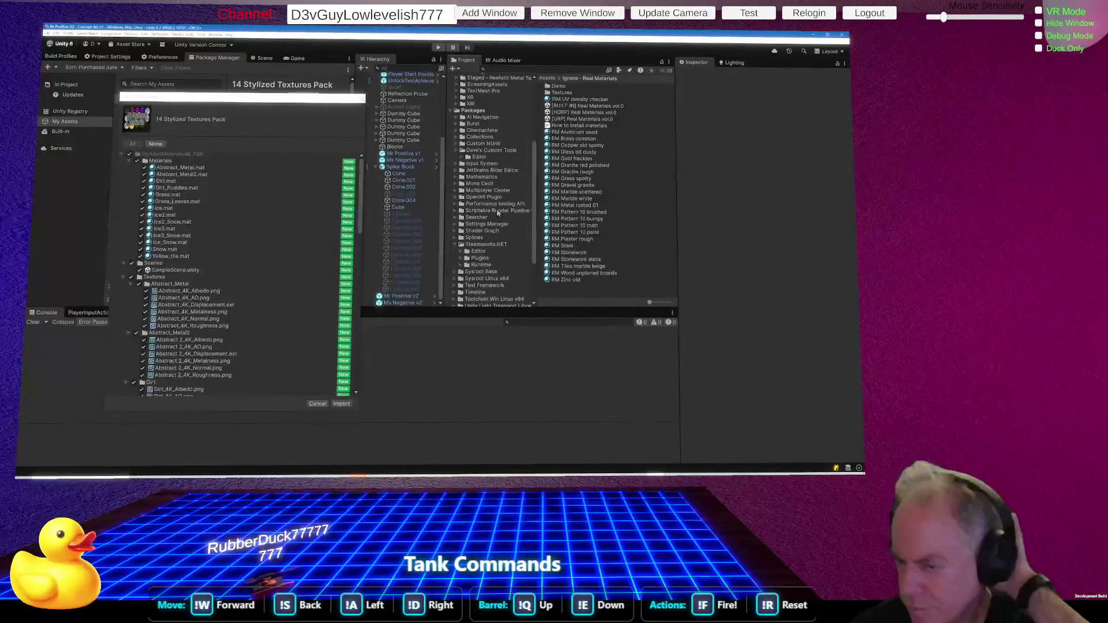
scroll(498, 212, up, 5)
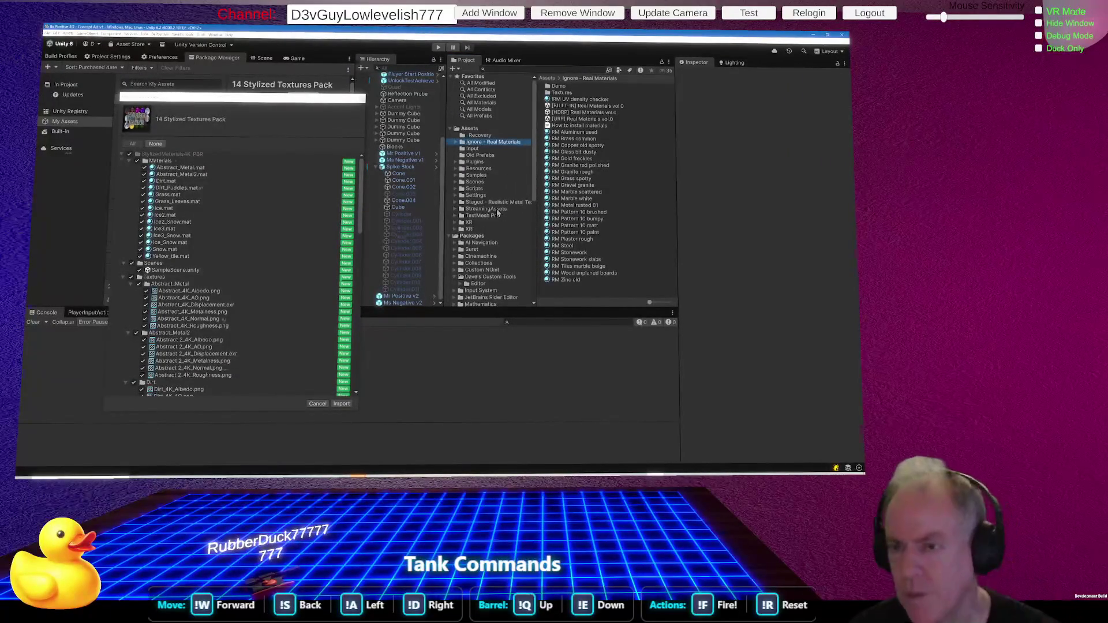
click(451, 129)
click(451, 130)
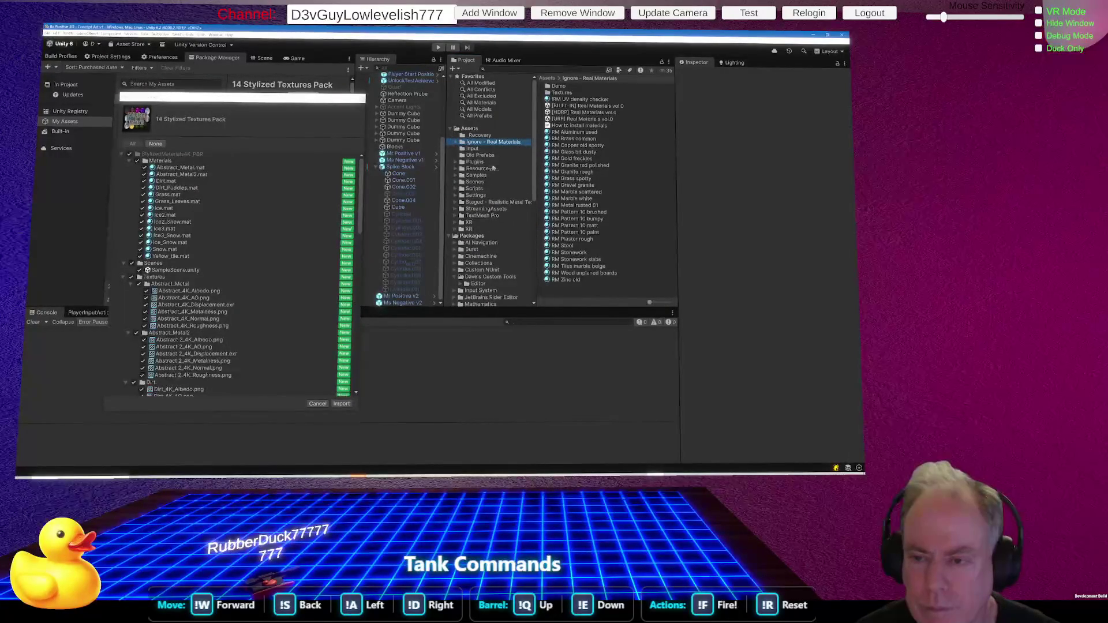
key(alt+Tab)
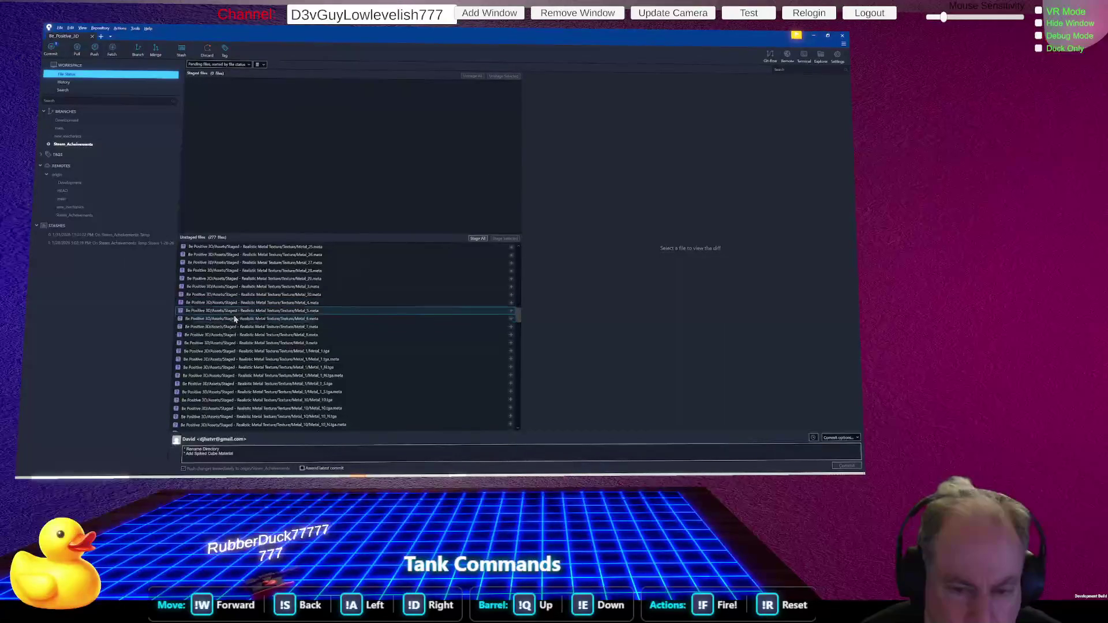
key(alt+Tab)
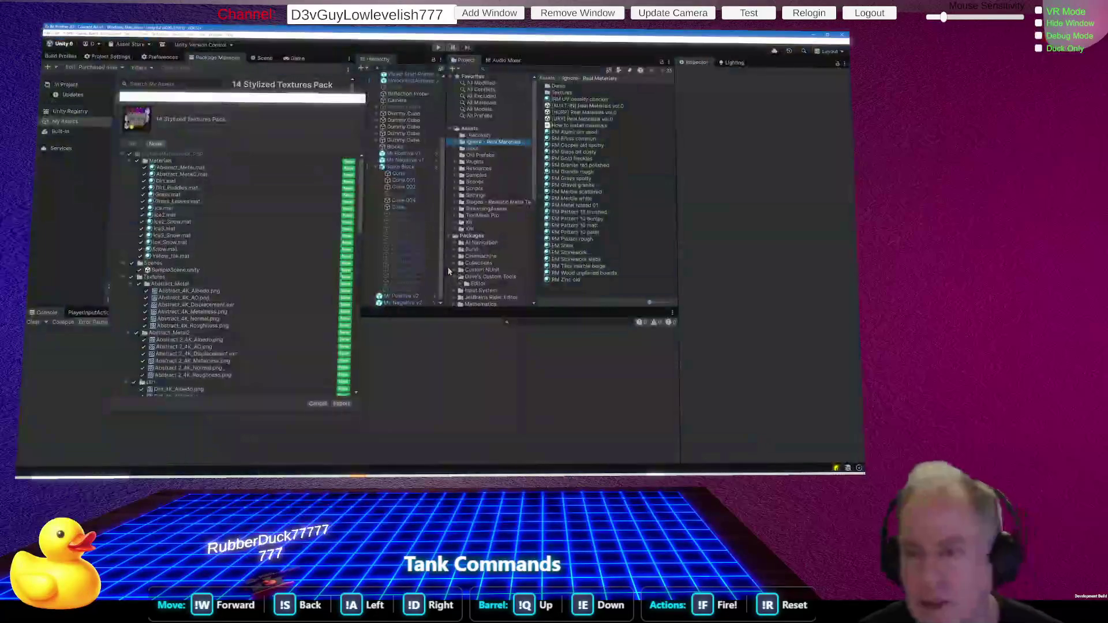
Rename the Staged - Realistic Metal Texture folder to Ignore - Realistic Metal Texture.
click(502, 199)
click(501, 202)
click(475, 203)
drag(484, 203, 465, 206)
text(Ignore)
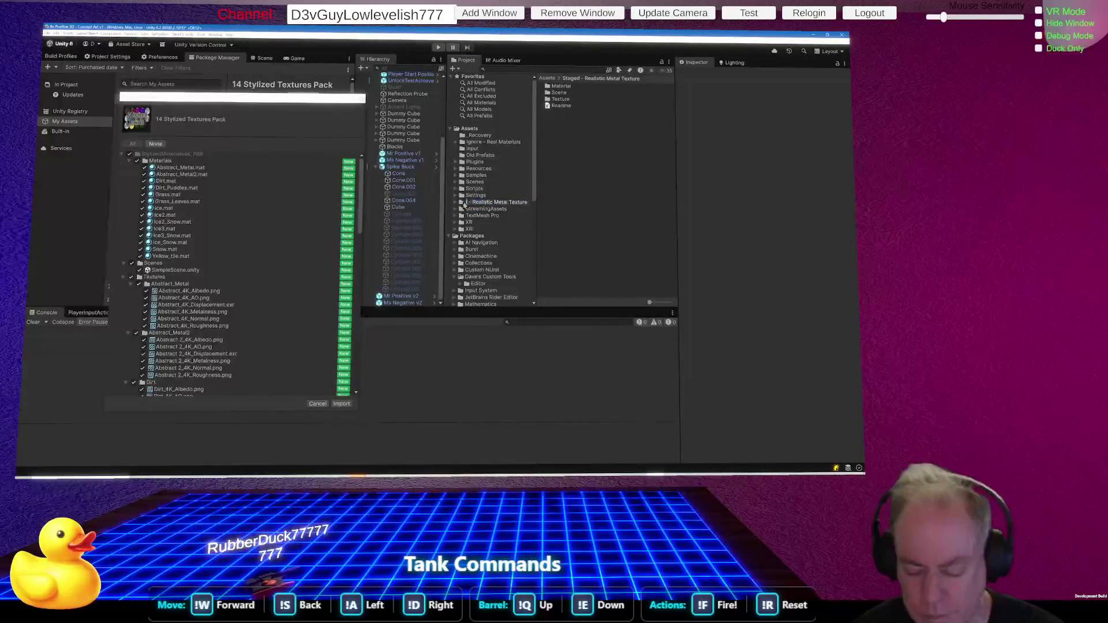
key(Return)
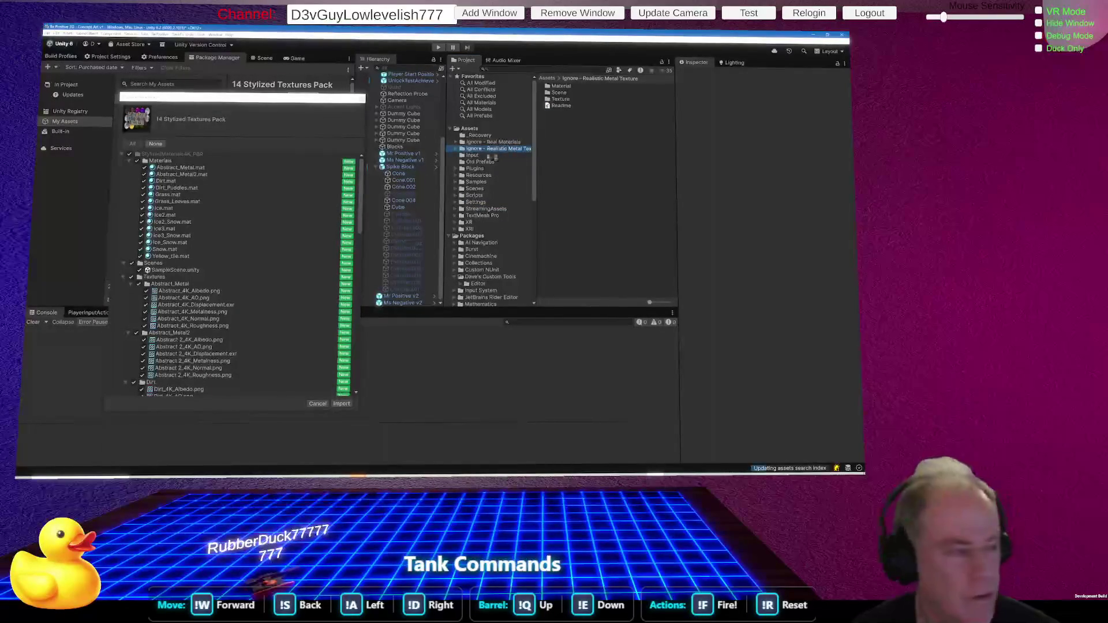
key(alt+Tab)
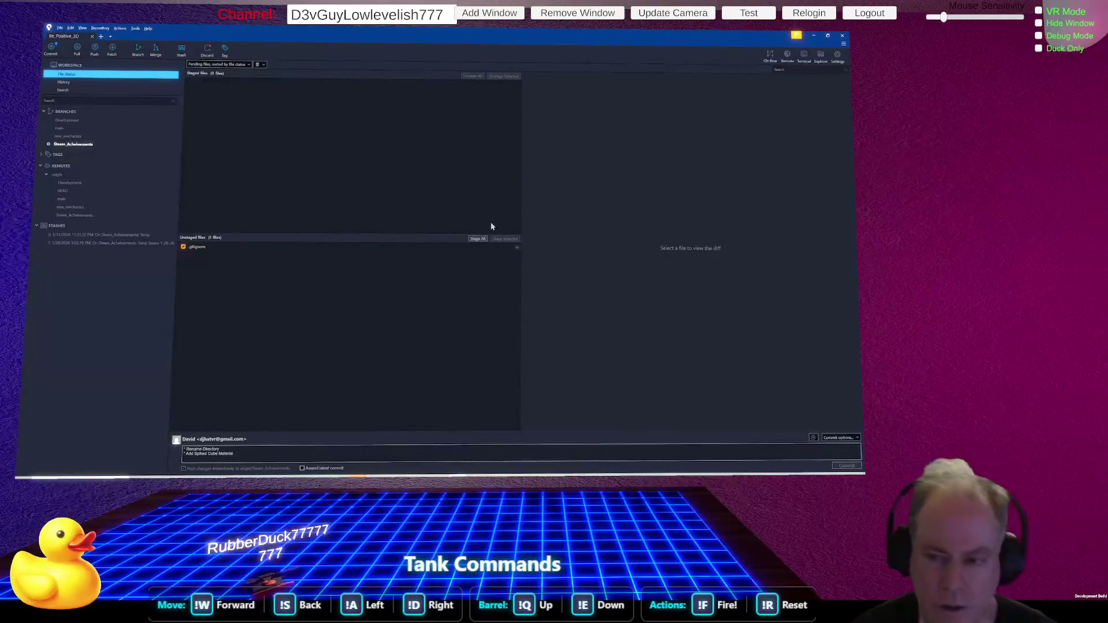
Stage .gitignore and commit it with the message Change .gitignore from "Staged" to "*Ignore*".
click(485, 242)
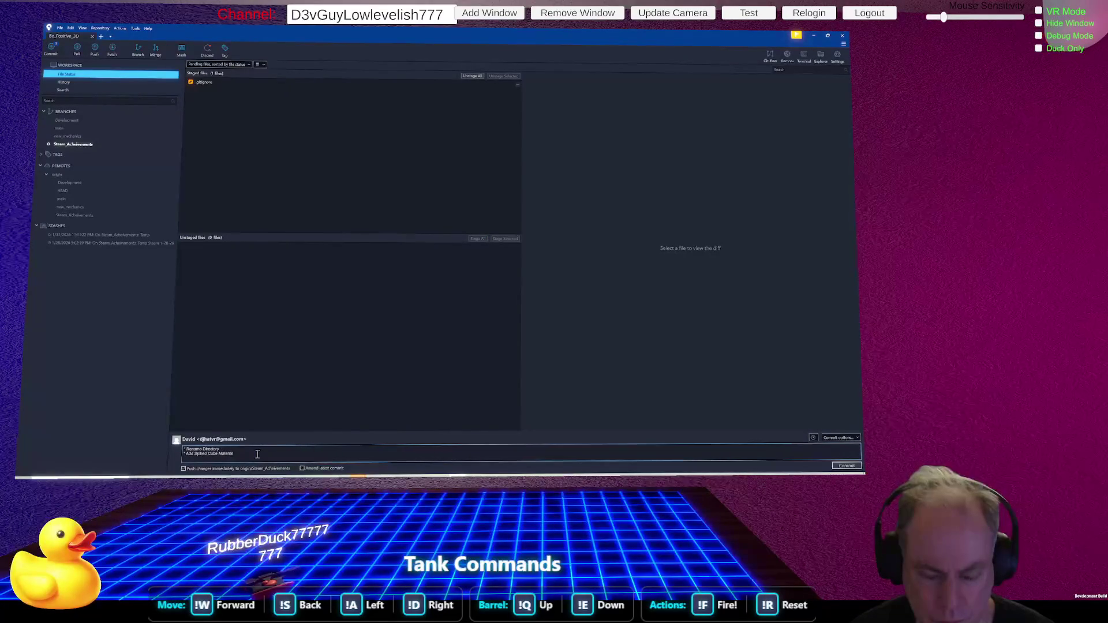
drag(258, 454, 171, 453)
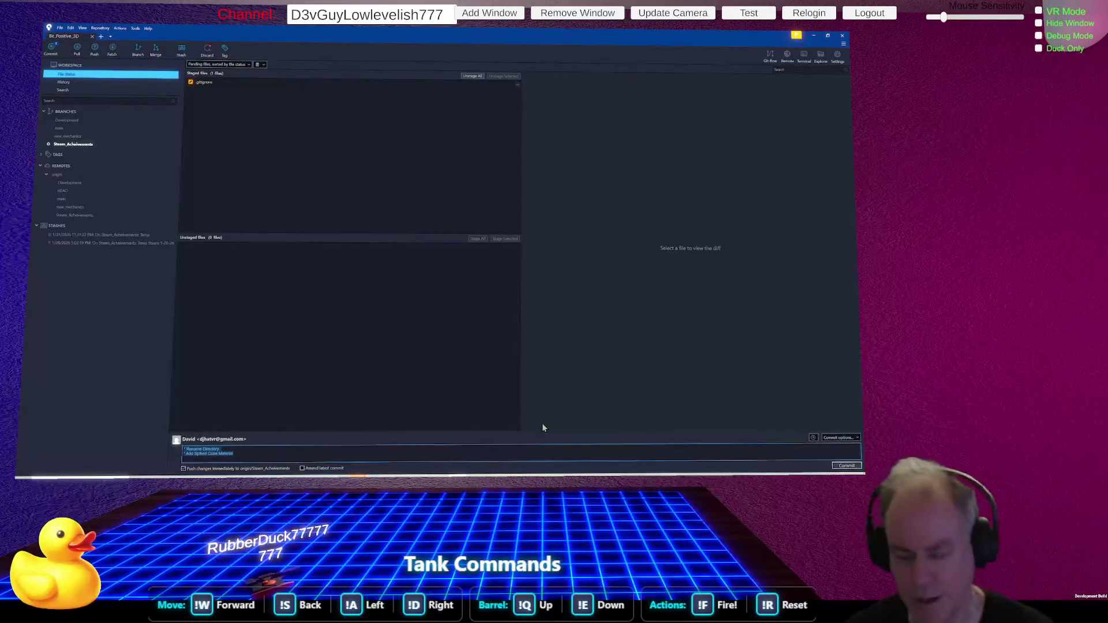
key(BackSpace)
text(- Change .gitignore from "Stag)
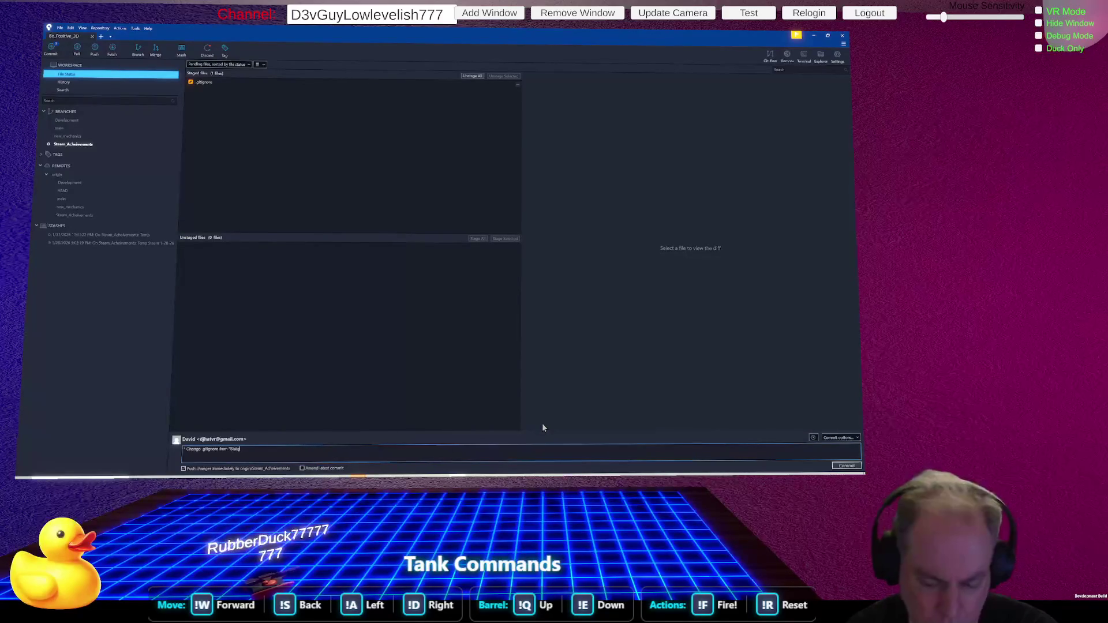
text(ed" to "Ignore)
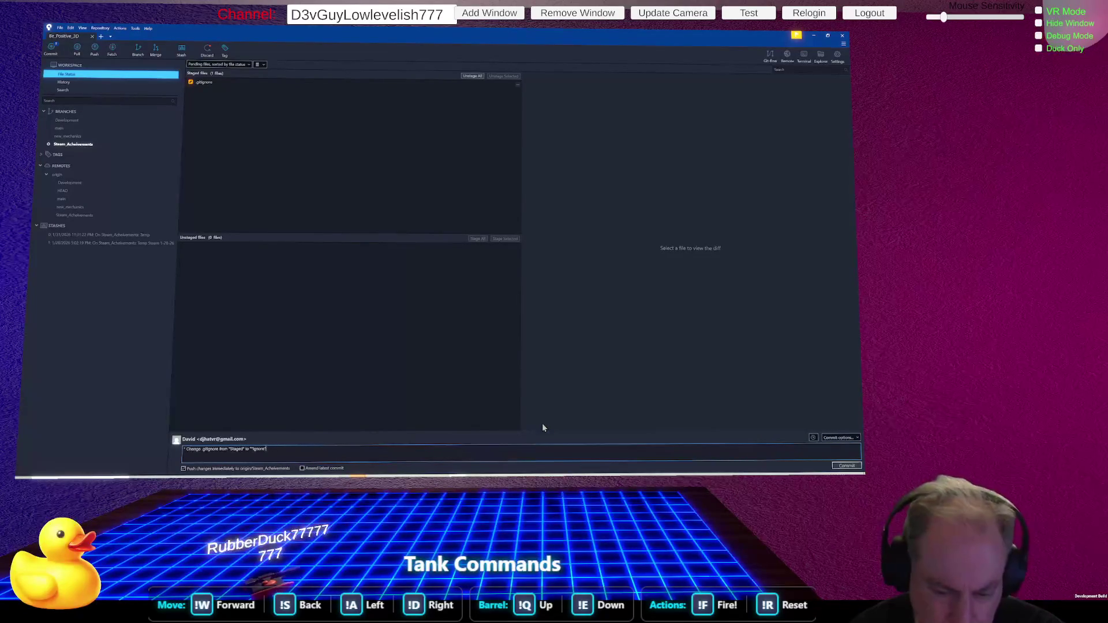
key(Return)
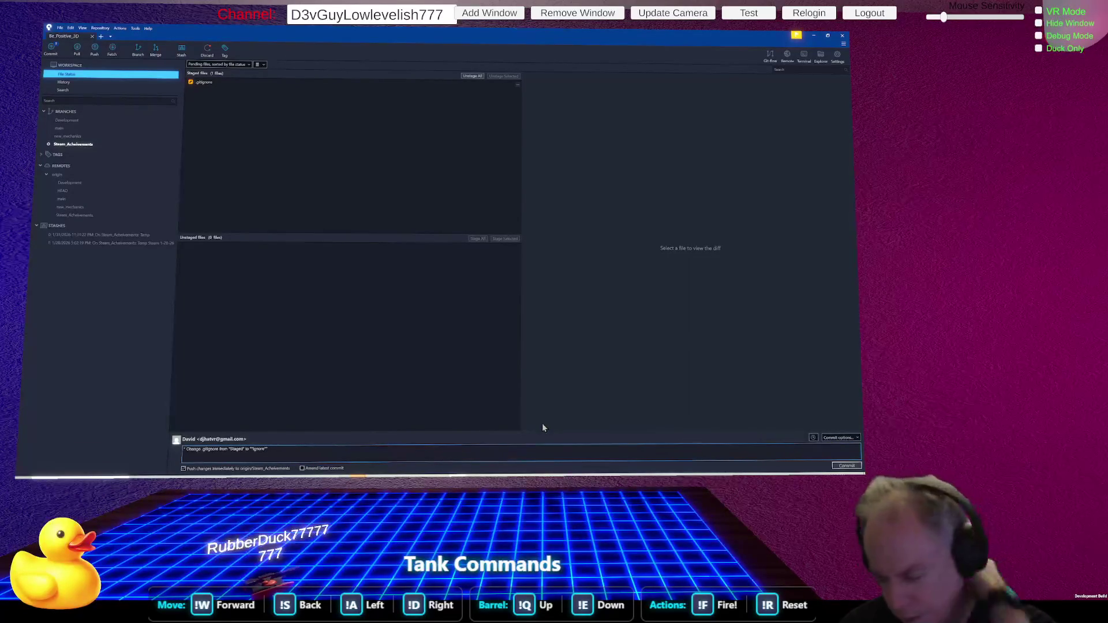
click(852, 468)
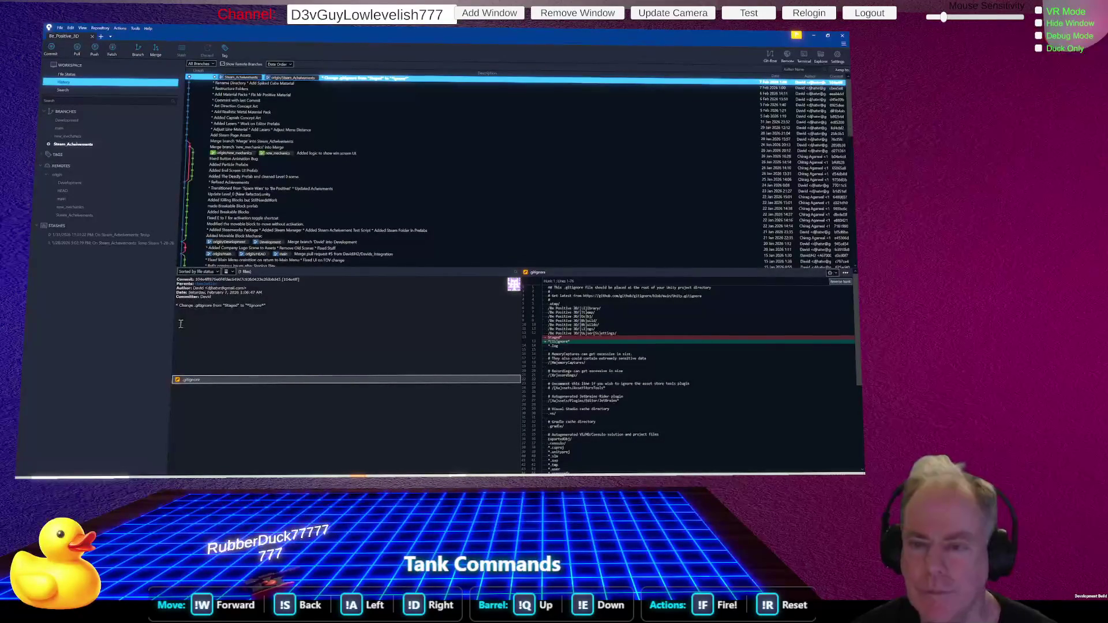
Bring up the Unity Asset Store's My Assets page in the browser.
key(alt+Tab)
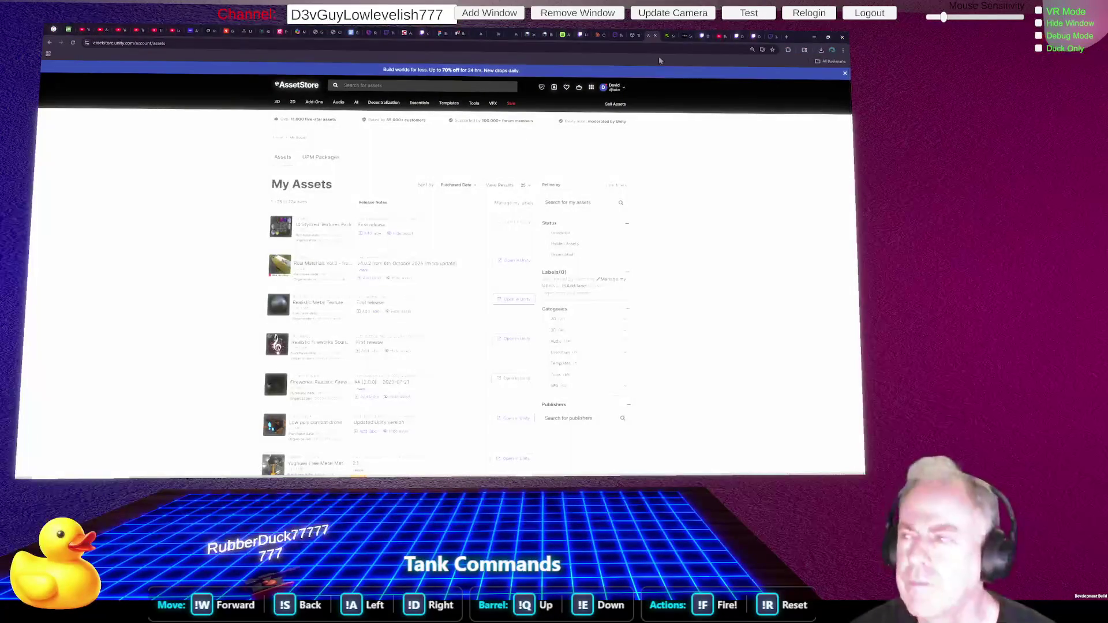
Switch the browser to the live Twitch channel page.
click(753, 38)
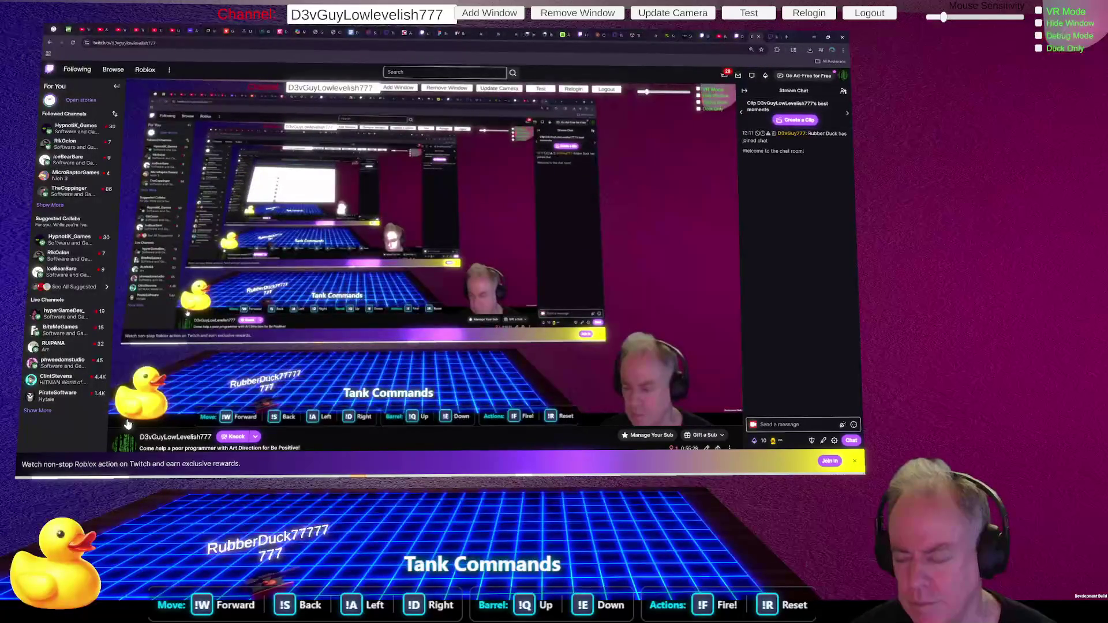
Watch the Twitch stream and chat, then return to Unity's Stylized Textures Pack import list.
mouse_move(160, 403)
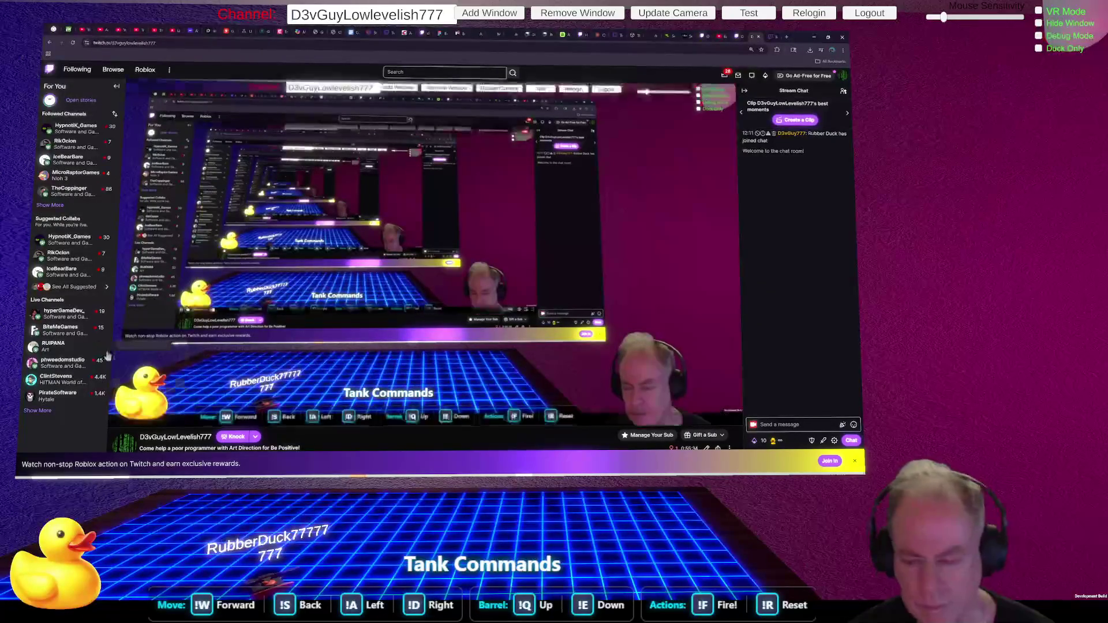
mouse_move(134, 428)
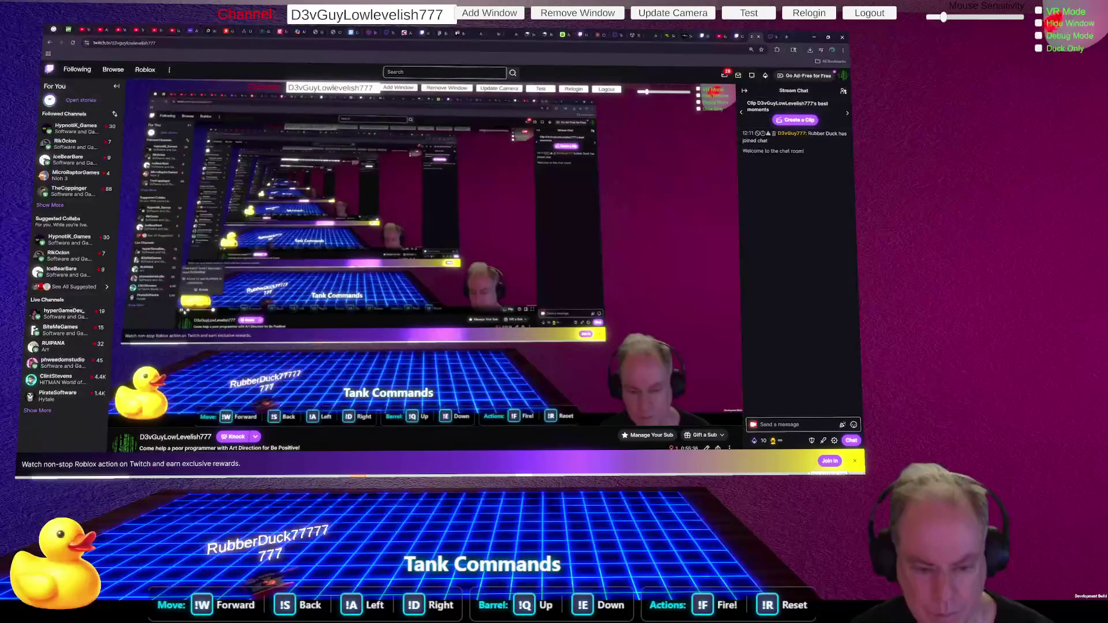
mouse_move(132, 423)
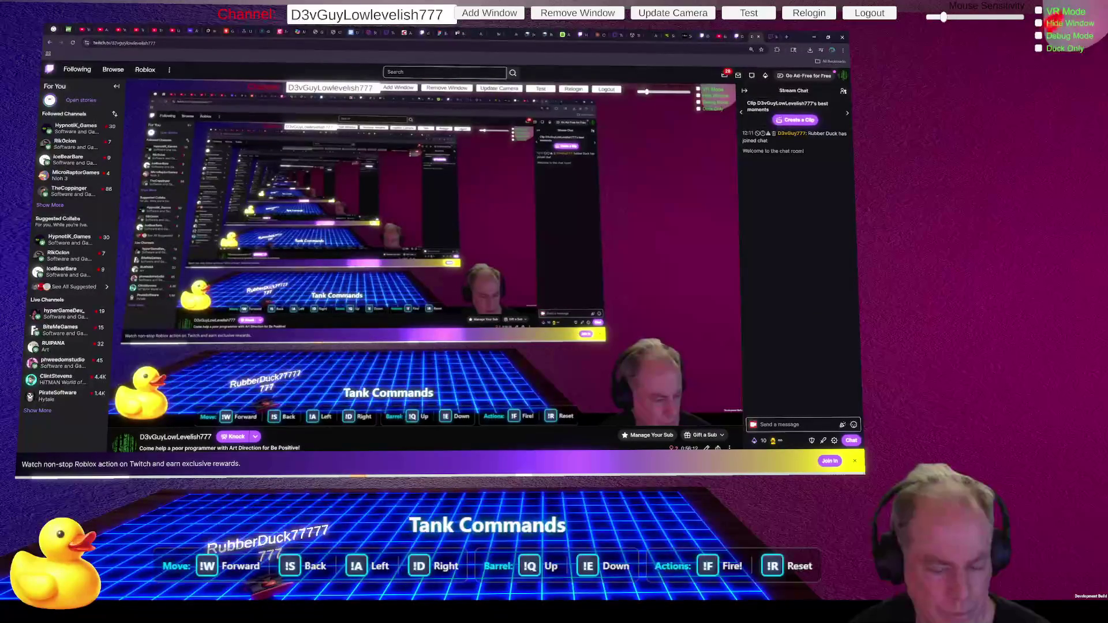
mouse_move(148, 367)
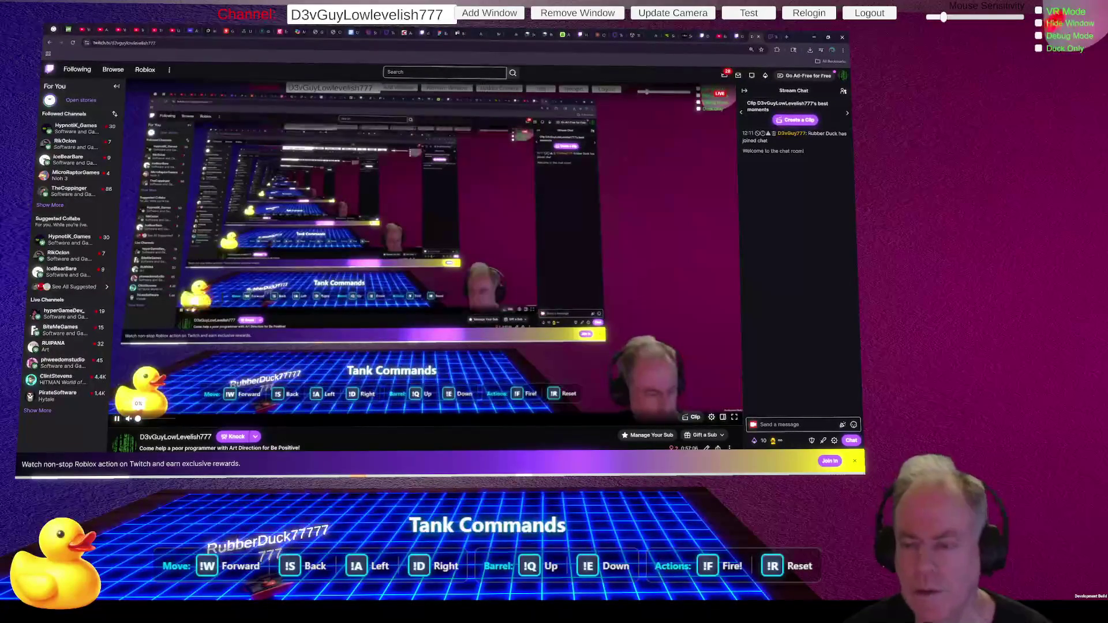
key(alt+Tab)
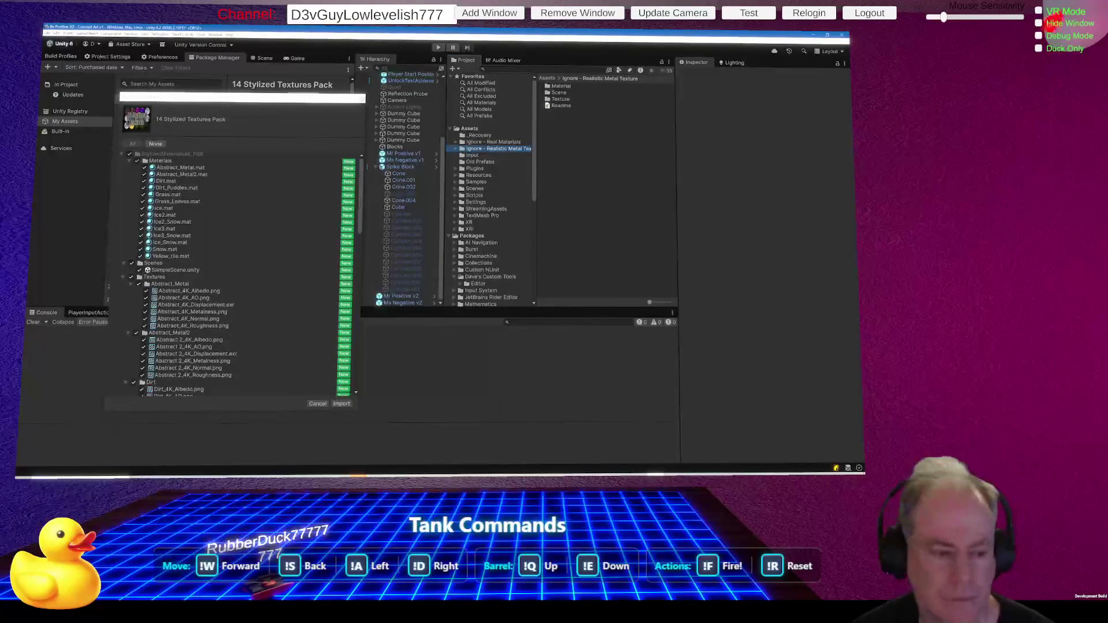
key(alt+Tab)
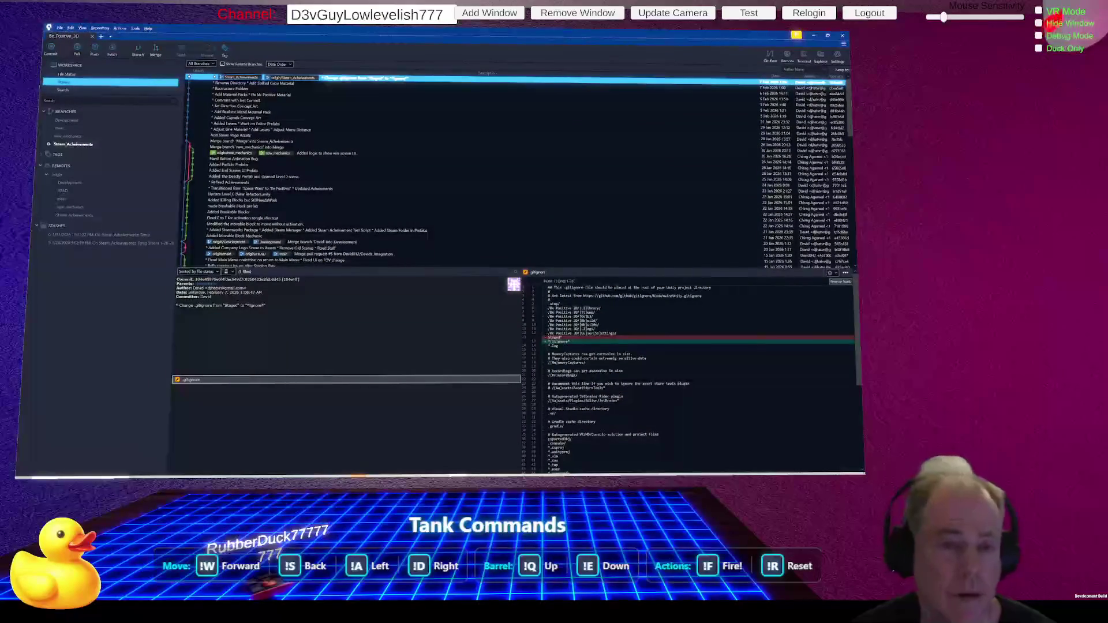
click(80, 75)
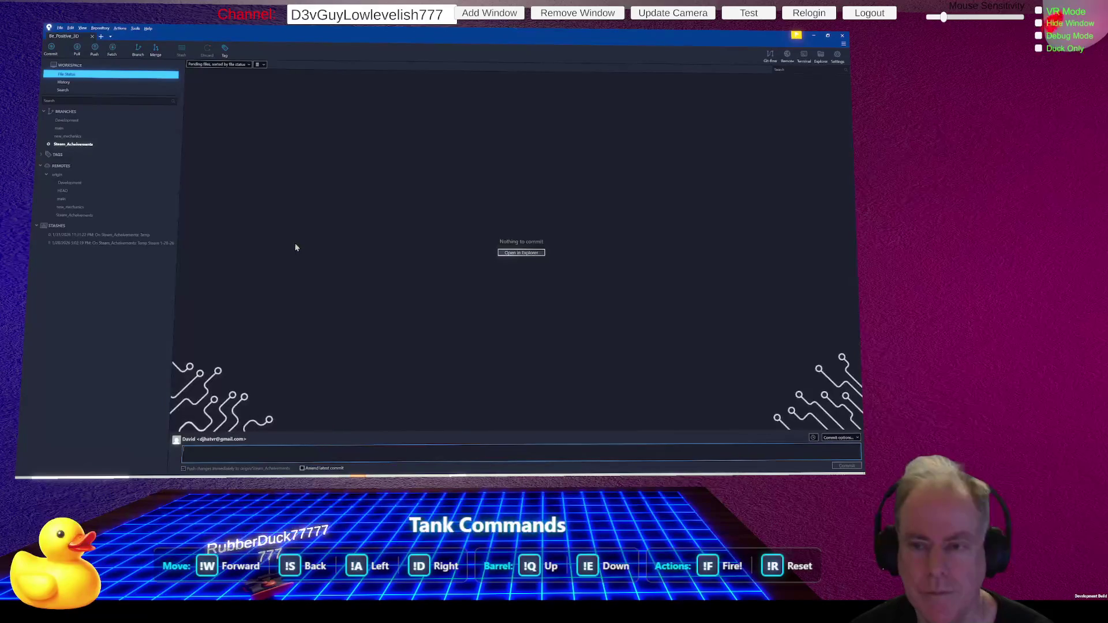
key(alt+Tab)
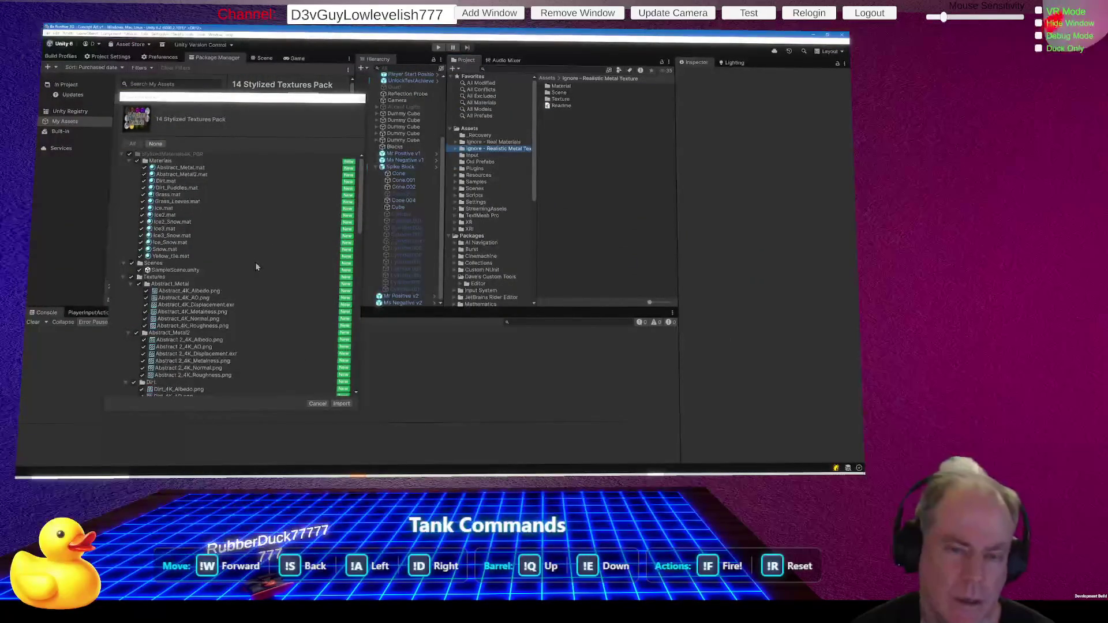
click(344, 404)
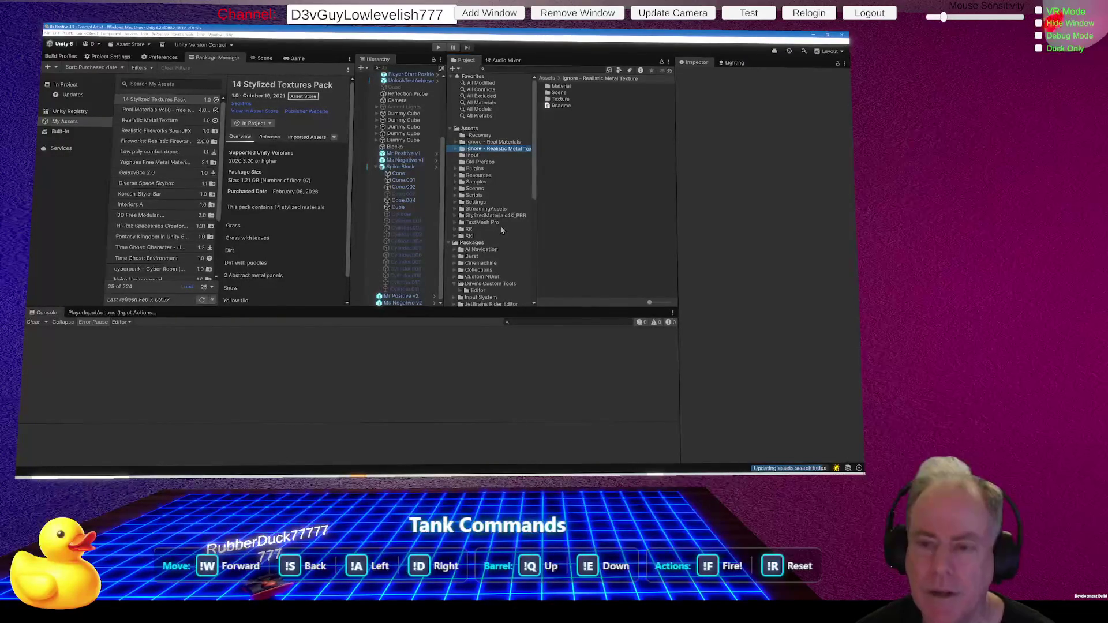
Rename the StylizedMaterials4K_PBR folder to Ignore - StylizedMaterials4K_PBR.
key(alt+Tab)
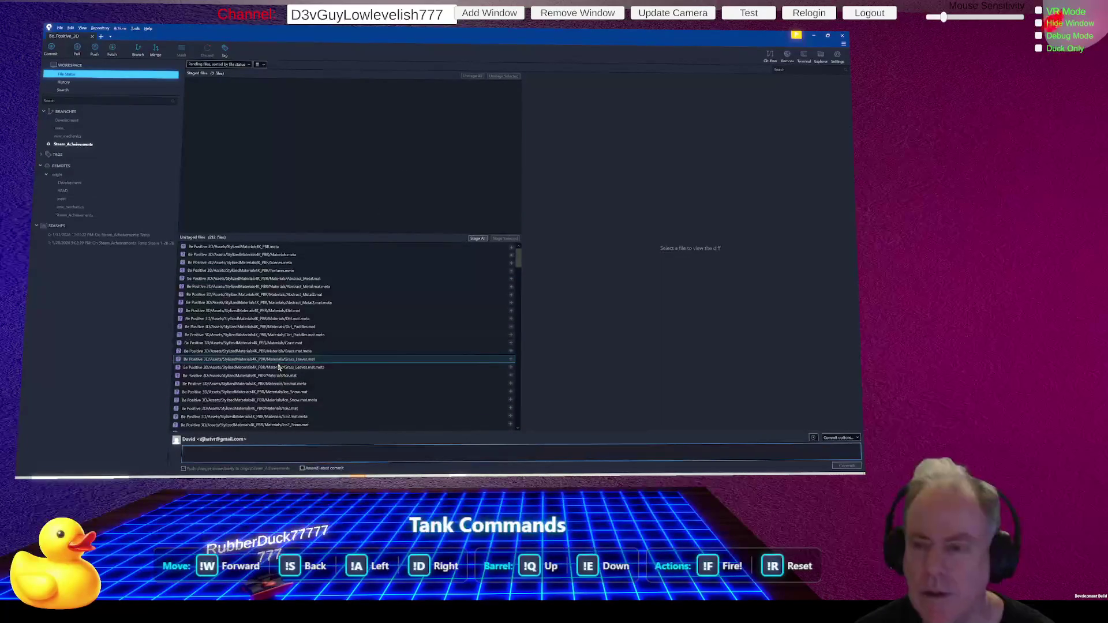
key(alt+Tab)
click(495, 216)
click(494, 216)
click(492, 214)
text(Ignore - StylizedMaterials4)
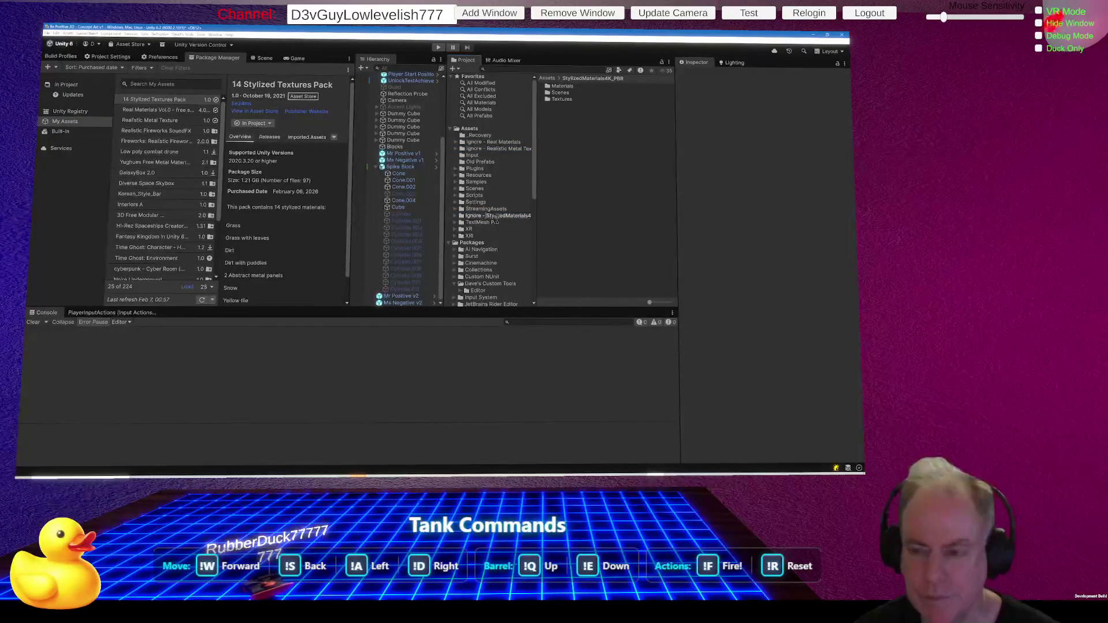
click(497, 224)
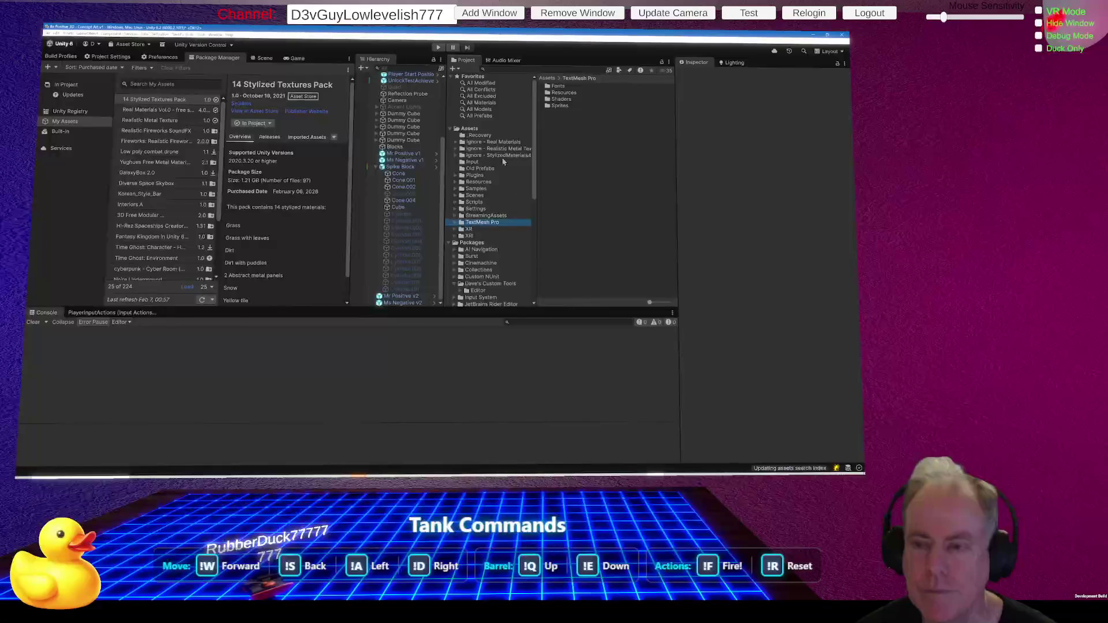
Confirm SourceTree has nothing to commit, then open the Ignore - StylizedMaterials4K_PBR folder.
key(alt+Tab)
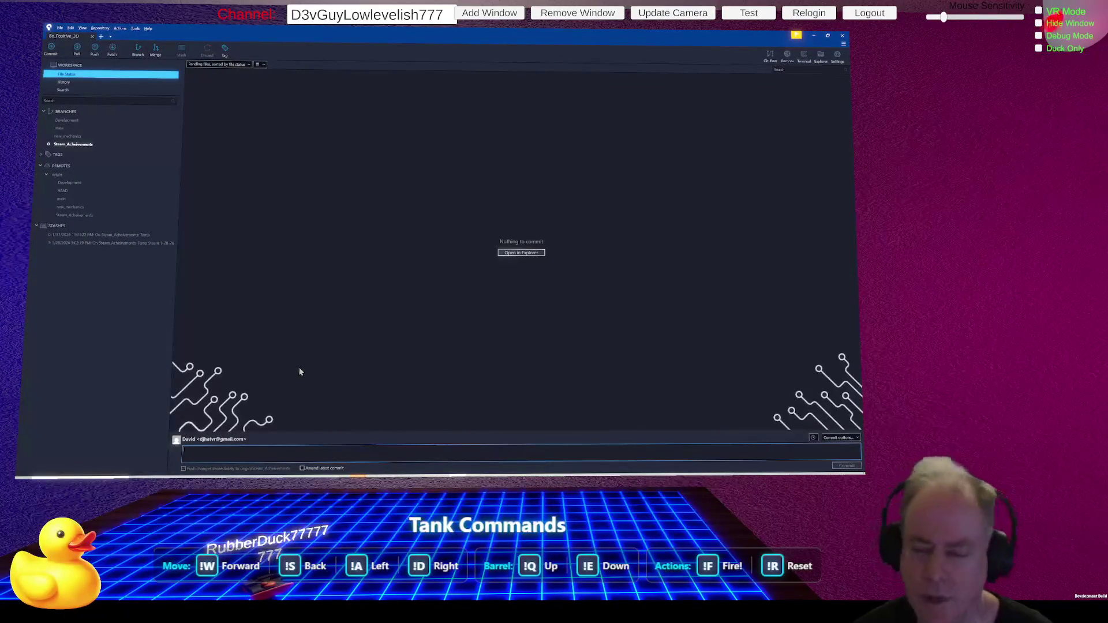
key(alt+Tab)
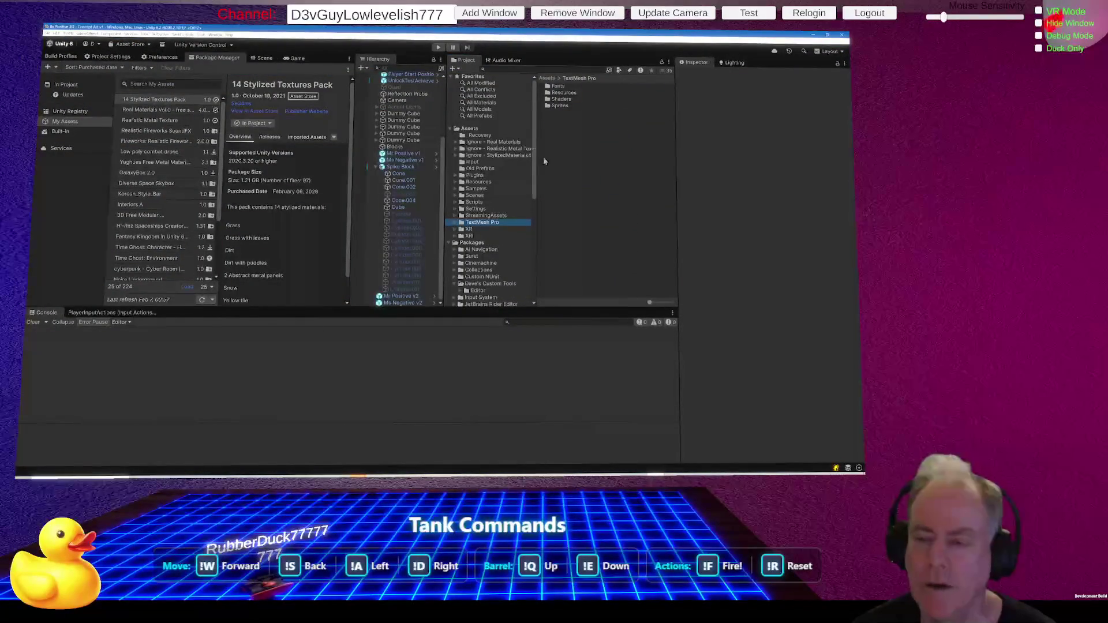
click(504, 156)
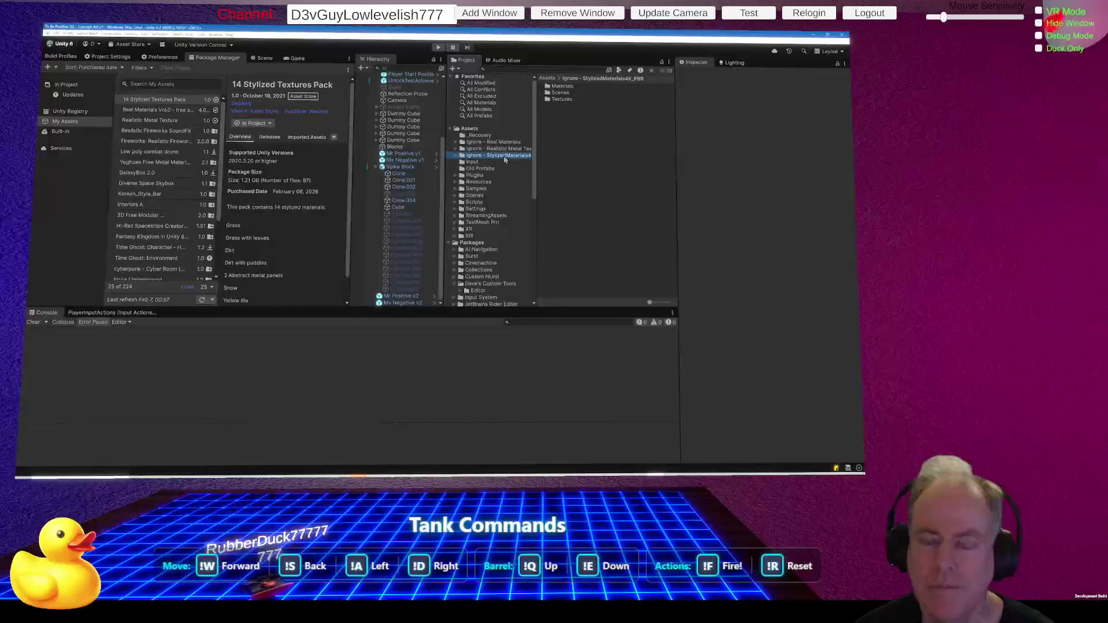
Return to the Scene view and frame the spiked block near the red and blue cubes.
click(261, 61)
drag(212, 147, 325, 142)
key(f)
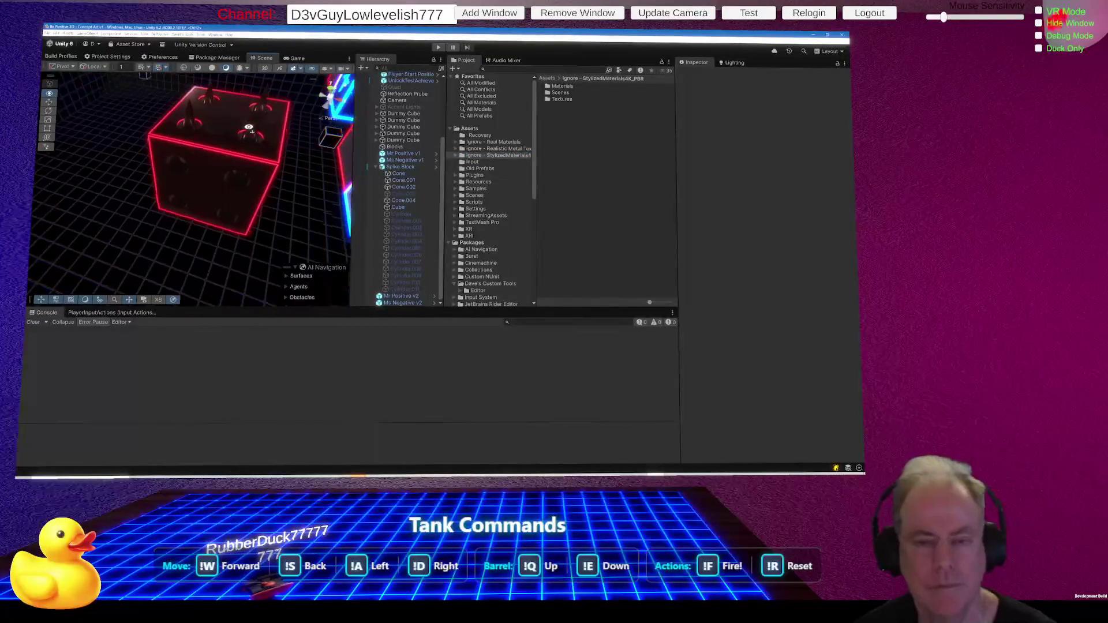
Open the stylized pack's SampleScene, saving changes to Concept Art v1 first.
double_click(562, 93)
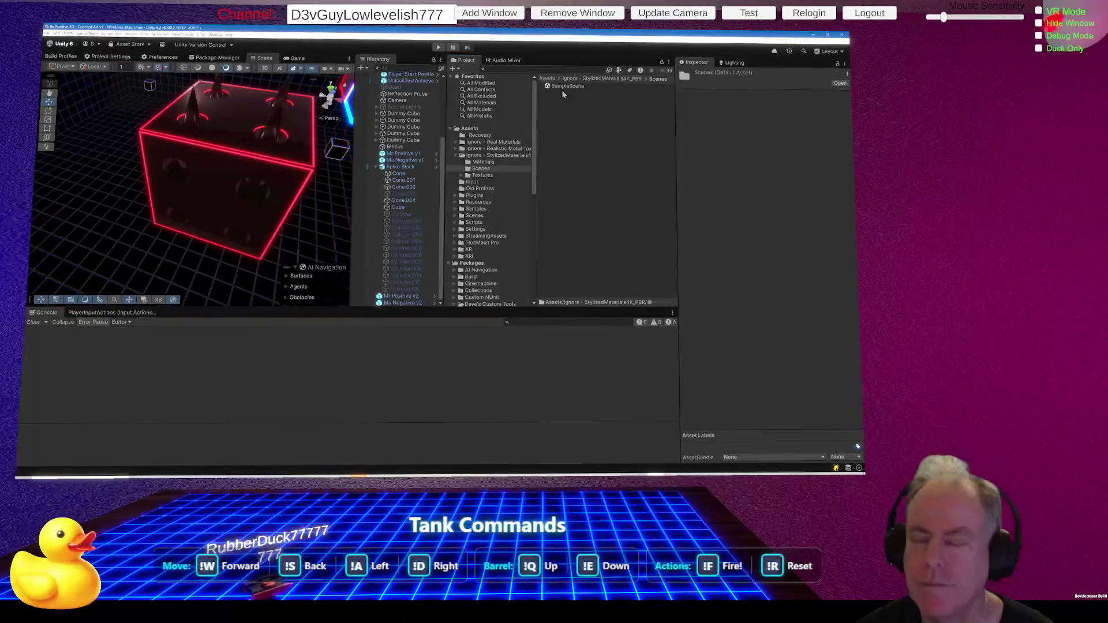
double_click(561, 88)
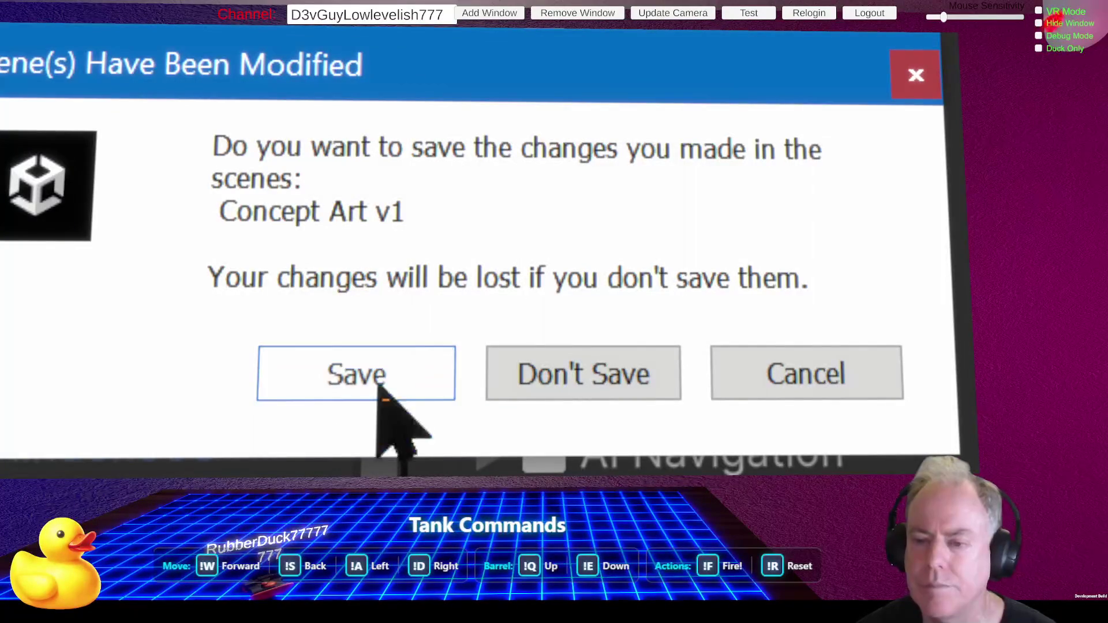
click(378, 384)
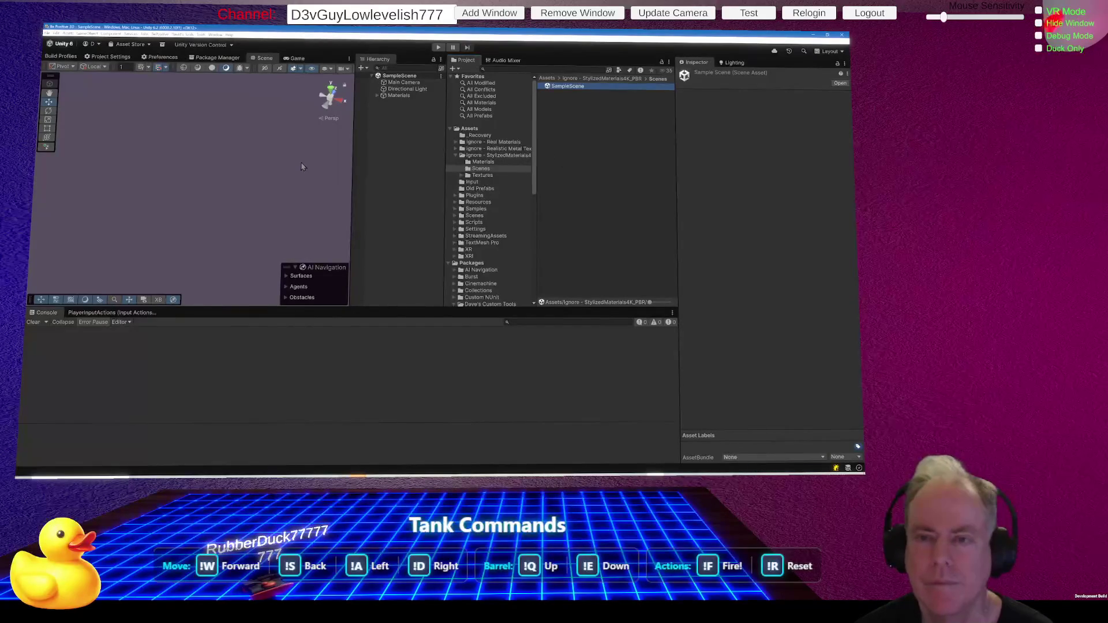
Check the Game view, then select all 14 materials in the pack's Materials folder.
click(293, 59)
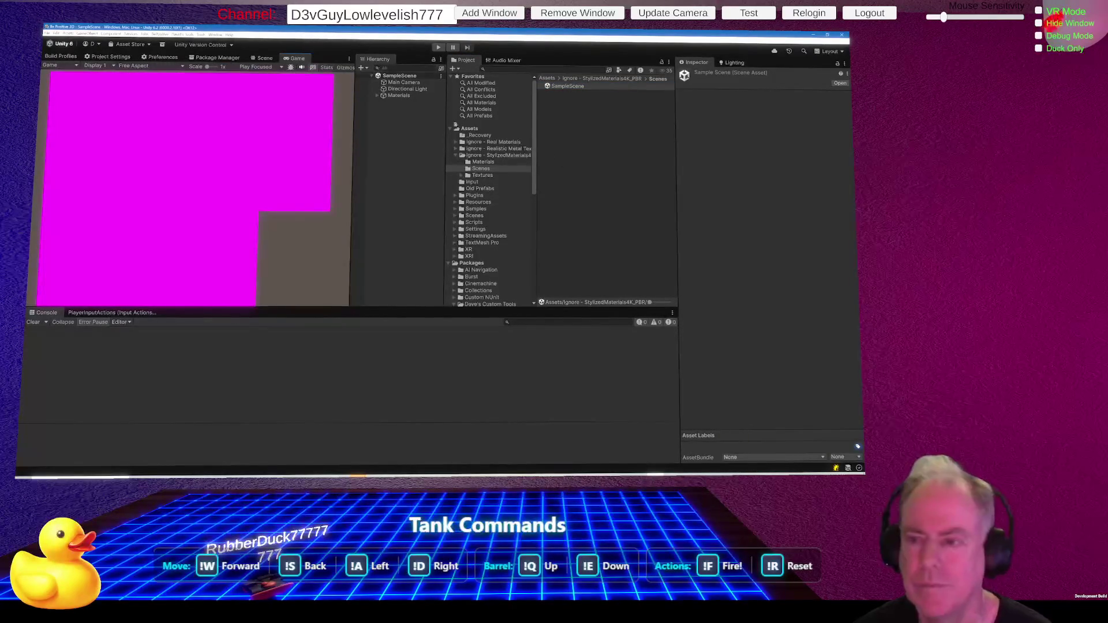
click(496, 163)
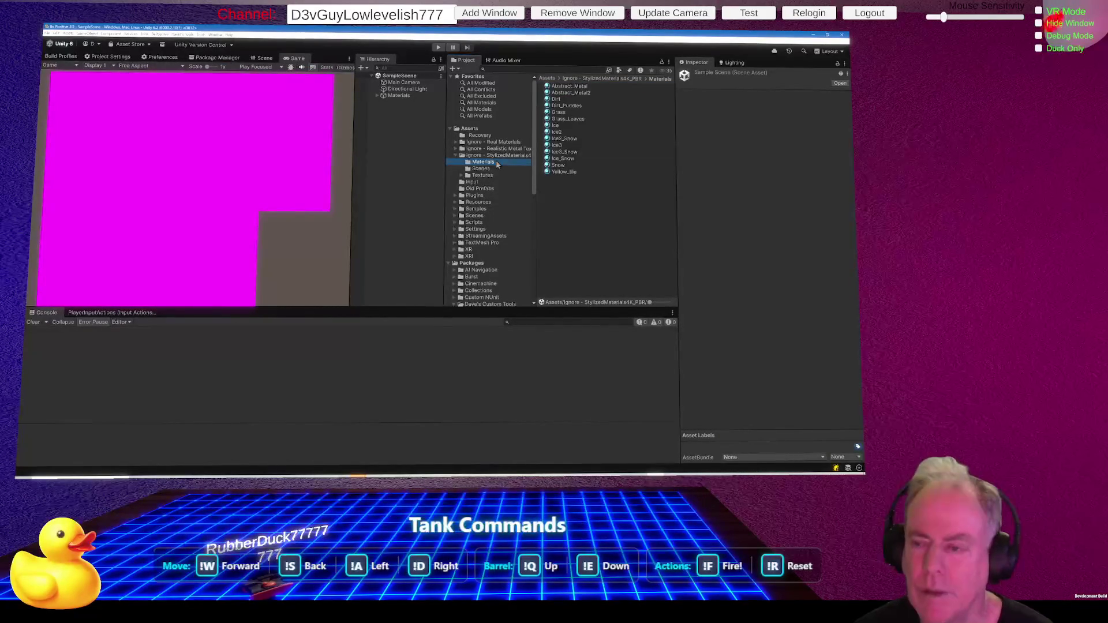
click(578, 87)
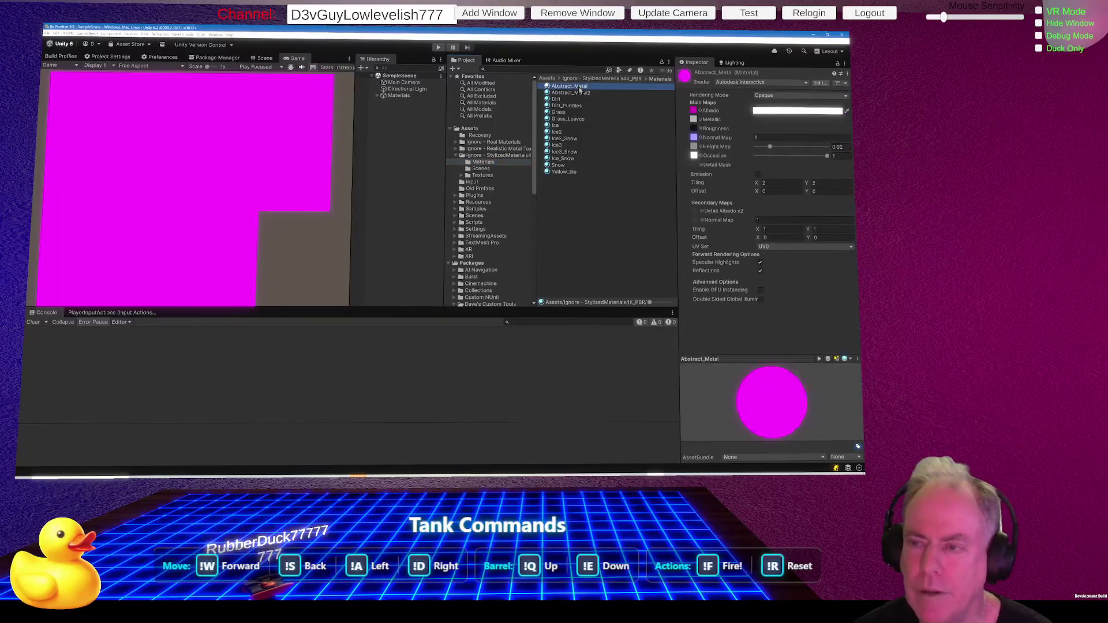
shift+click(582, 171)
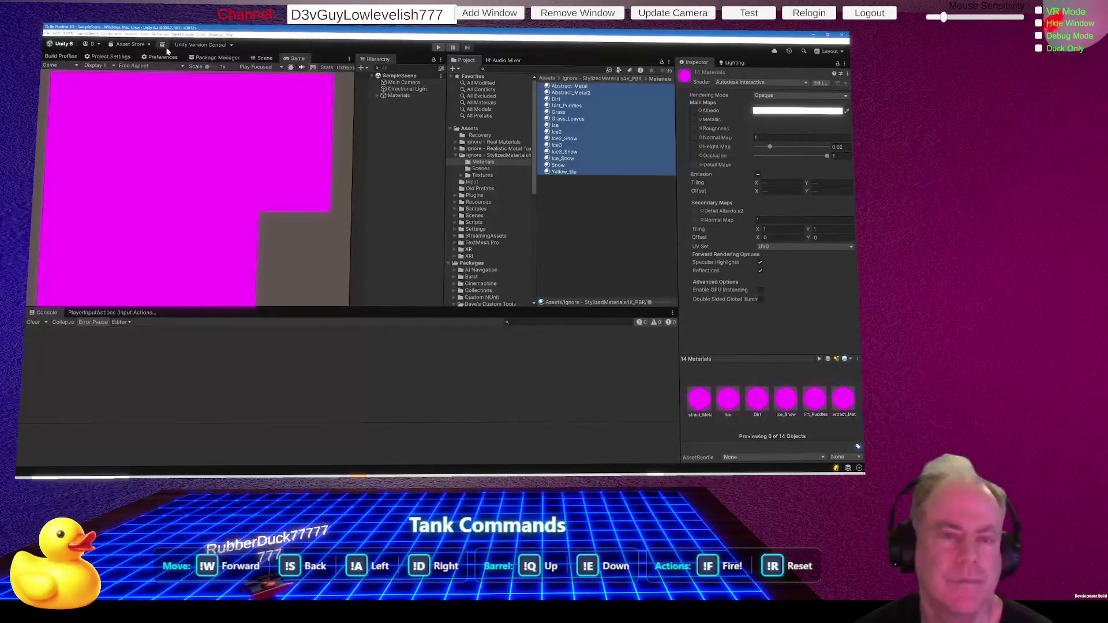
Convert the selected built-in materials to URP and confirm overwriting all 14.
click(55, 34)
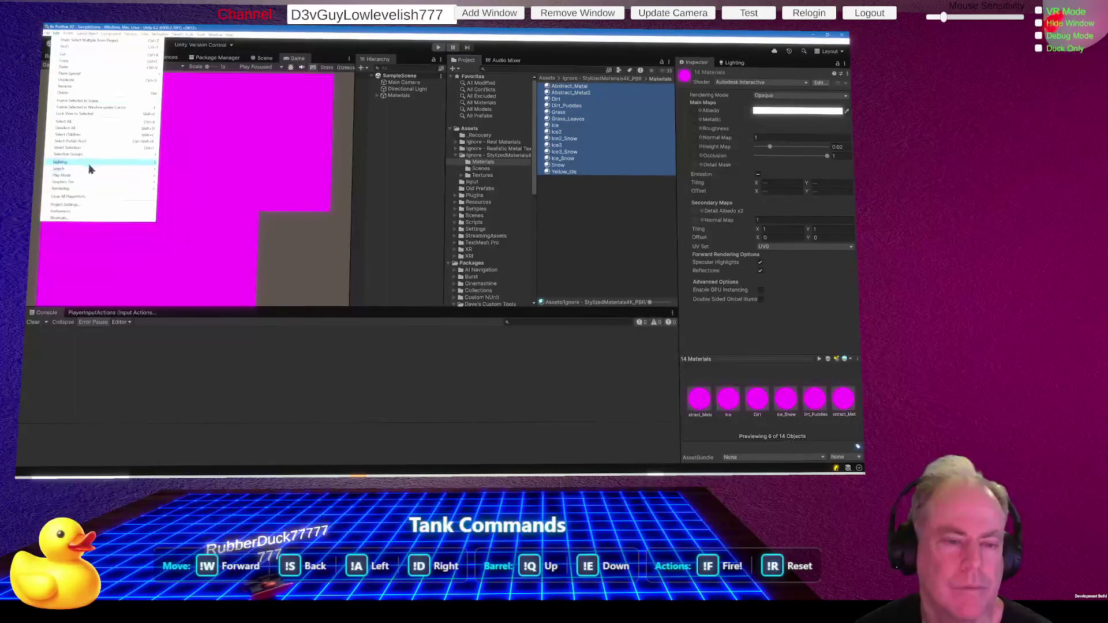
mouse_move(69, 36)
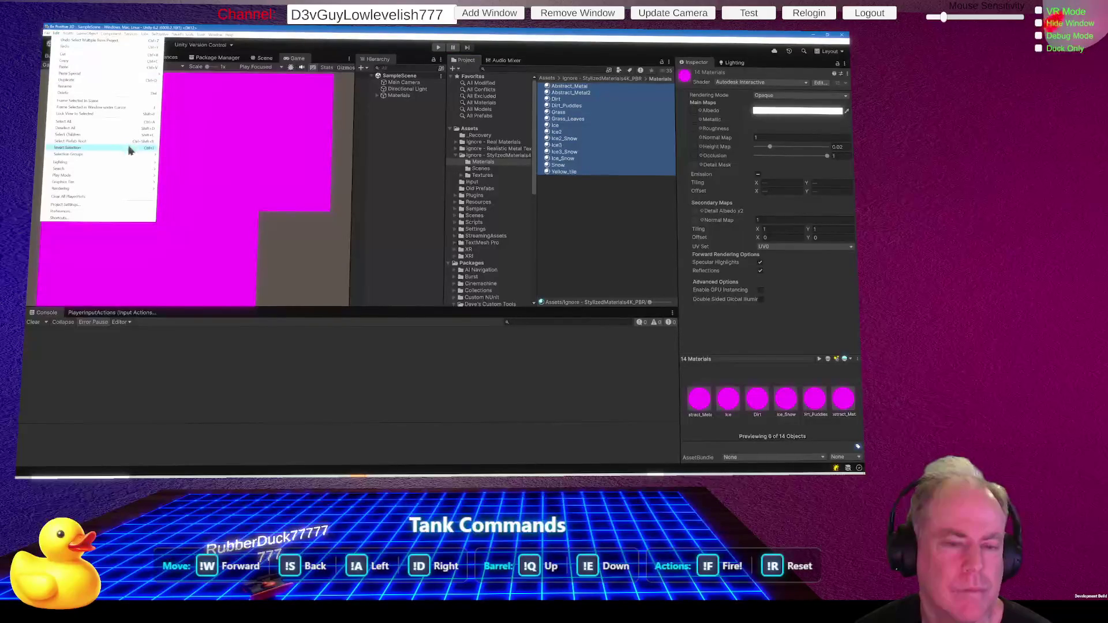
mouse_move(123, 193)
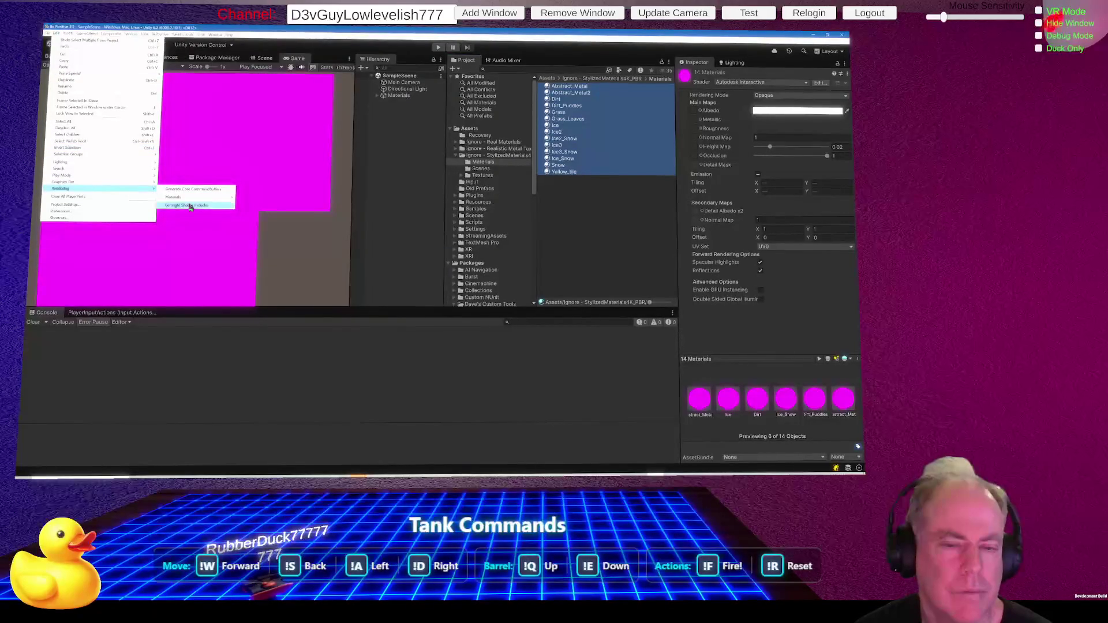
mouse_move(190, 197)
click(257, 199)
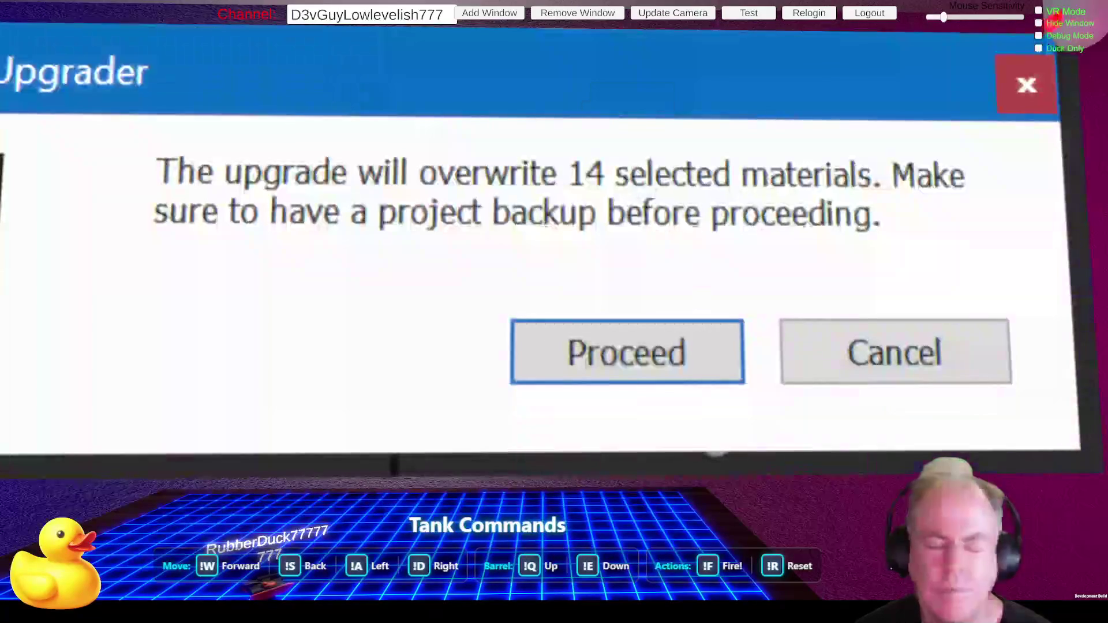
click(673, 345)
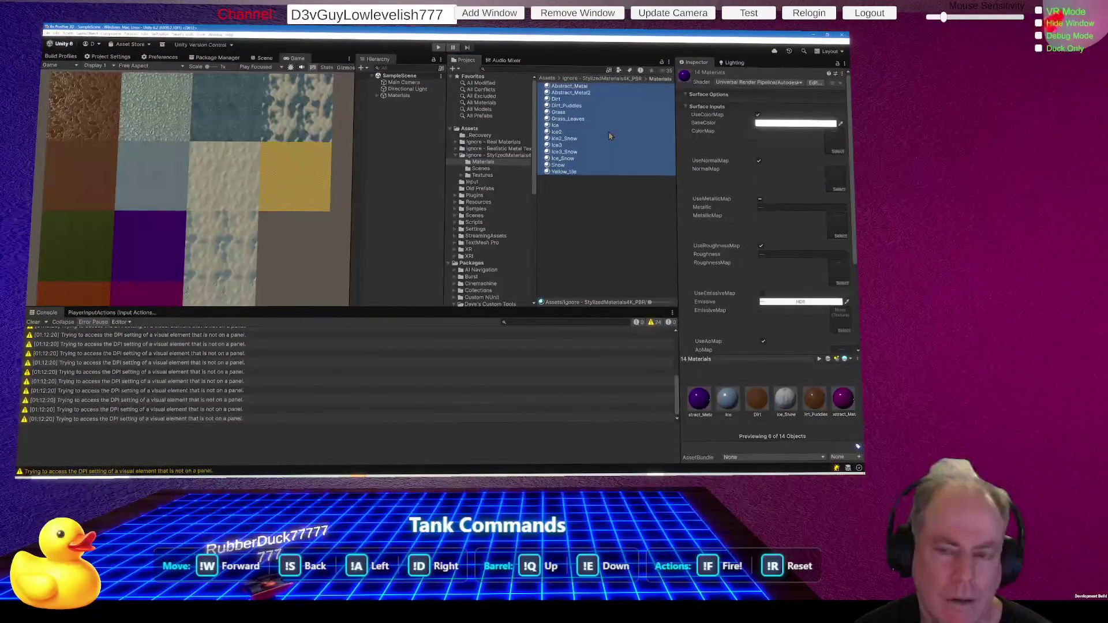
Return to the Scene view and tilt down onto the textured tile floor.
click(265, 58)
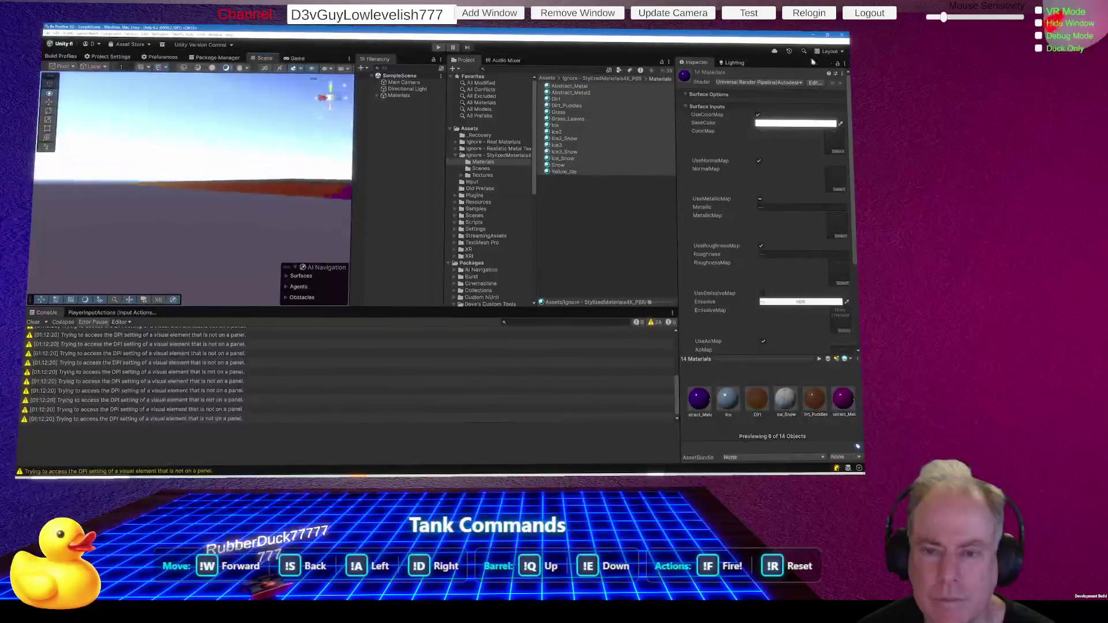
mouse_move(81, 185)
mouse_down()
mouse_move(215, 208)
mouse_move(202, 235)
mouse_move(274, 312)
mouse_up()
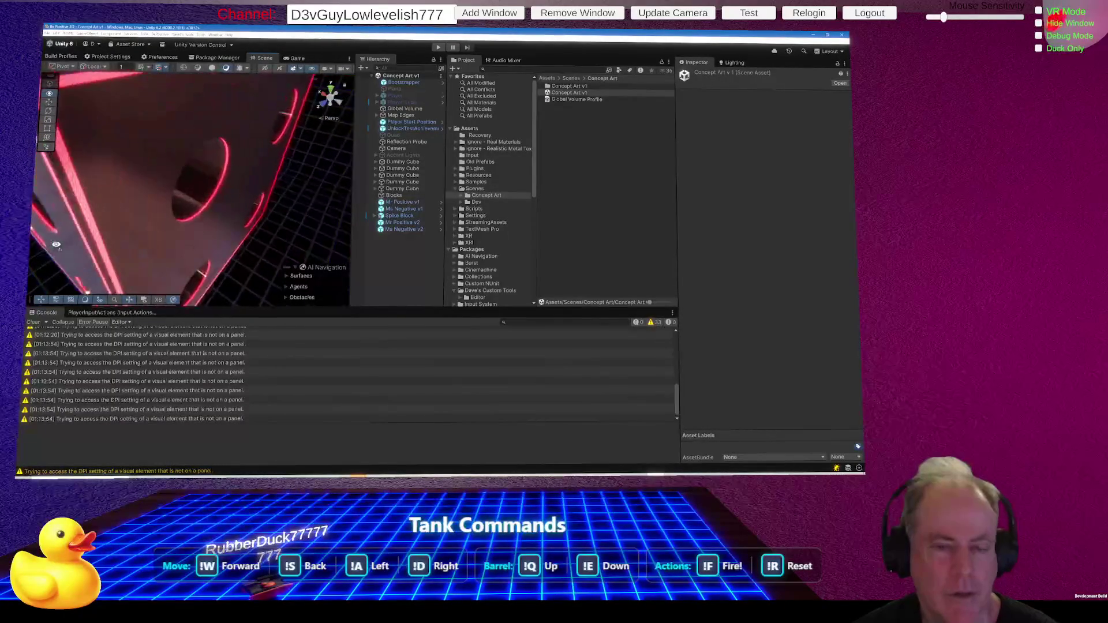
drag(62, 192, 128, 210)
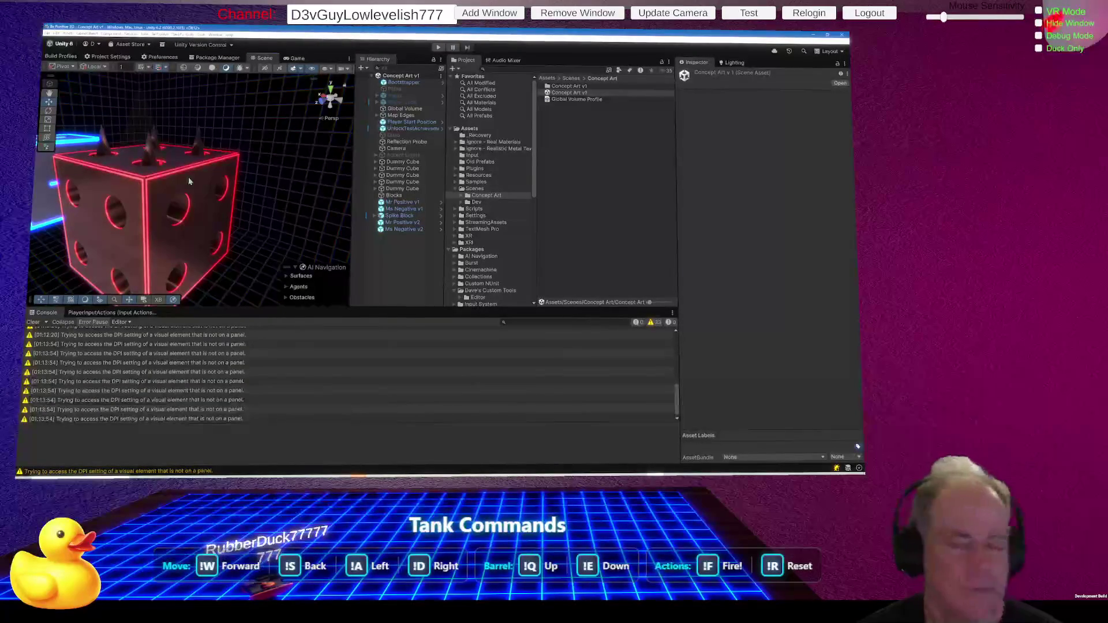
mouse_move(189, 181)
mouse_down()
mouse_move(178, 191)
mouse_move(110, 179)
mouse_move(166, 181)
mouse_move(94, 161)
mouse_move(104, 168)
mouse_up()
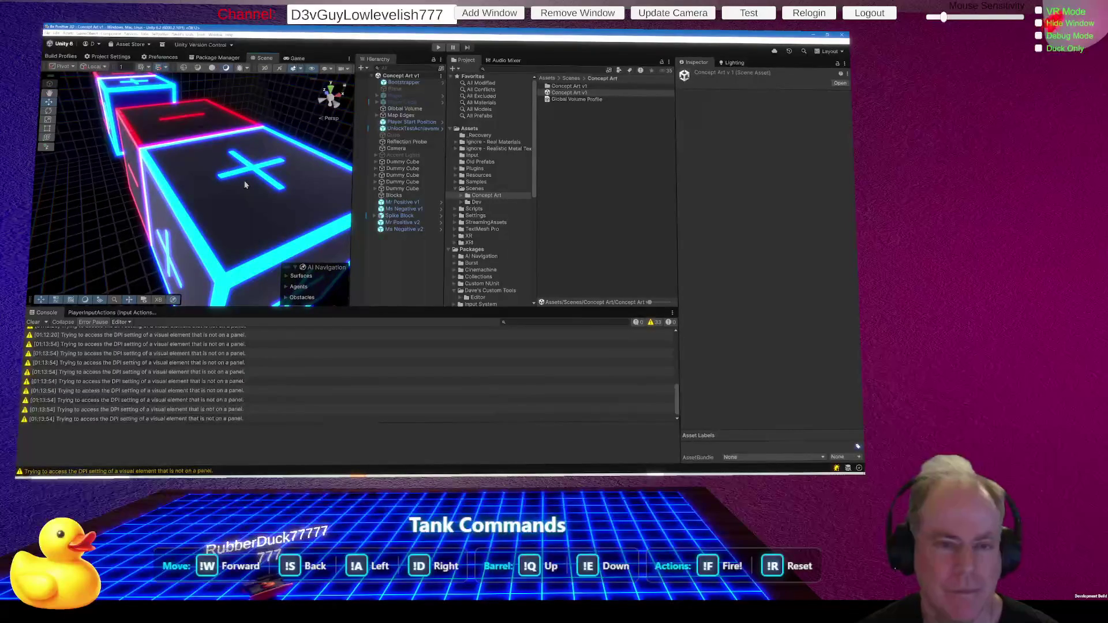
drag(245, 182, 235, 156)
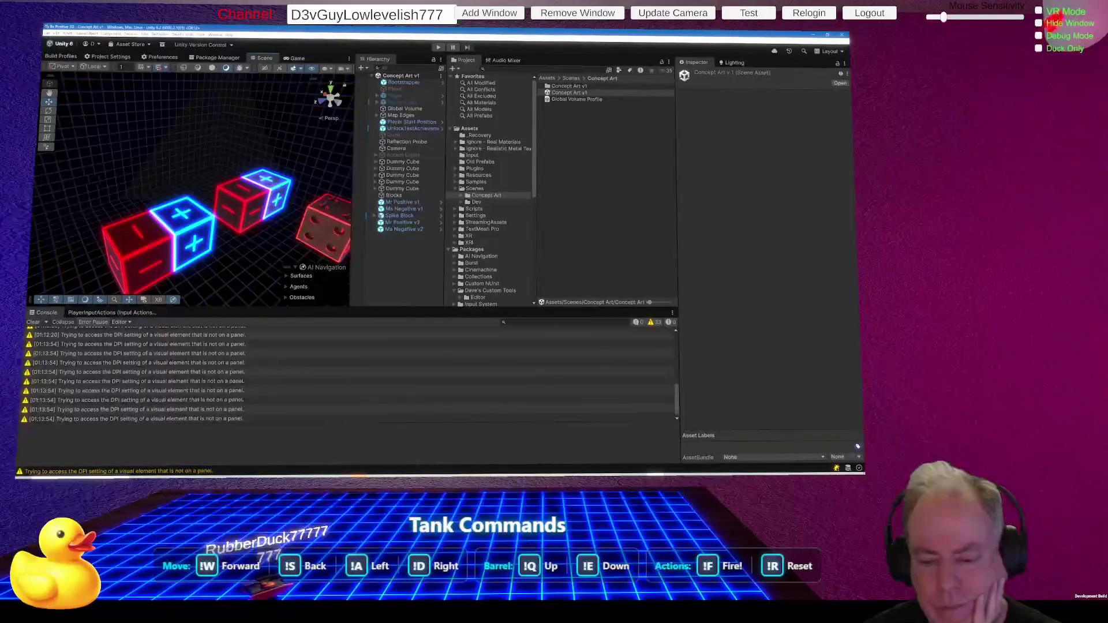
Export the Metal_12_S texture from GIMP as PNG, then fly Unity's view toward the blue plus cube.
key(alt+Tab)
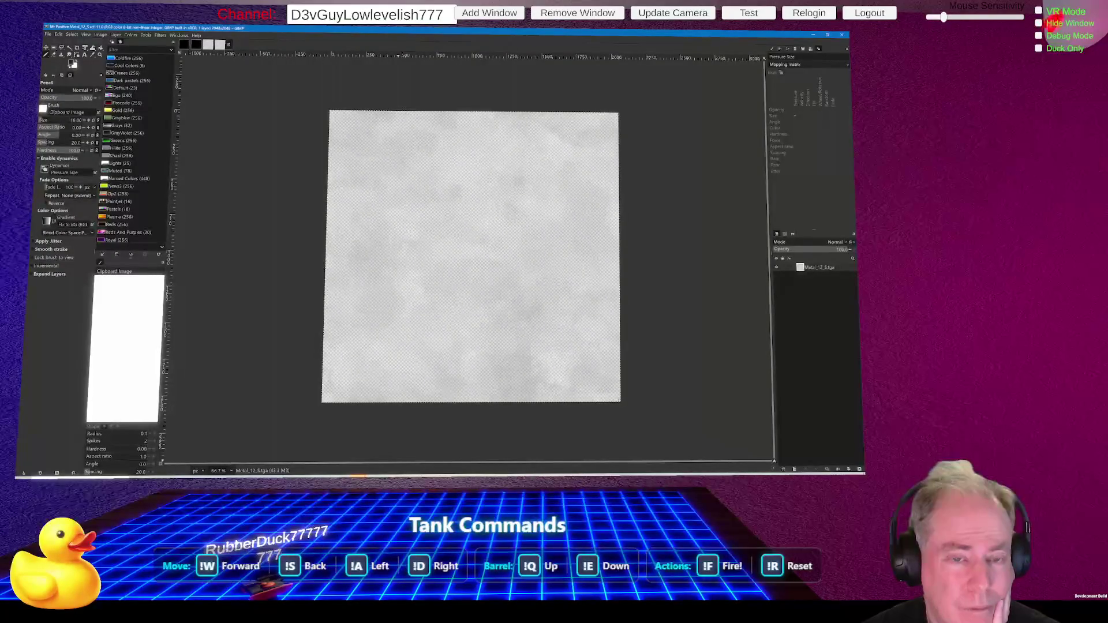
key(ctrl+e)
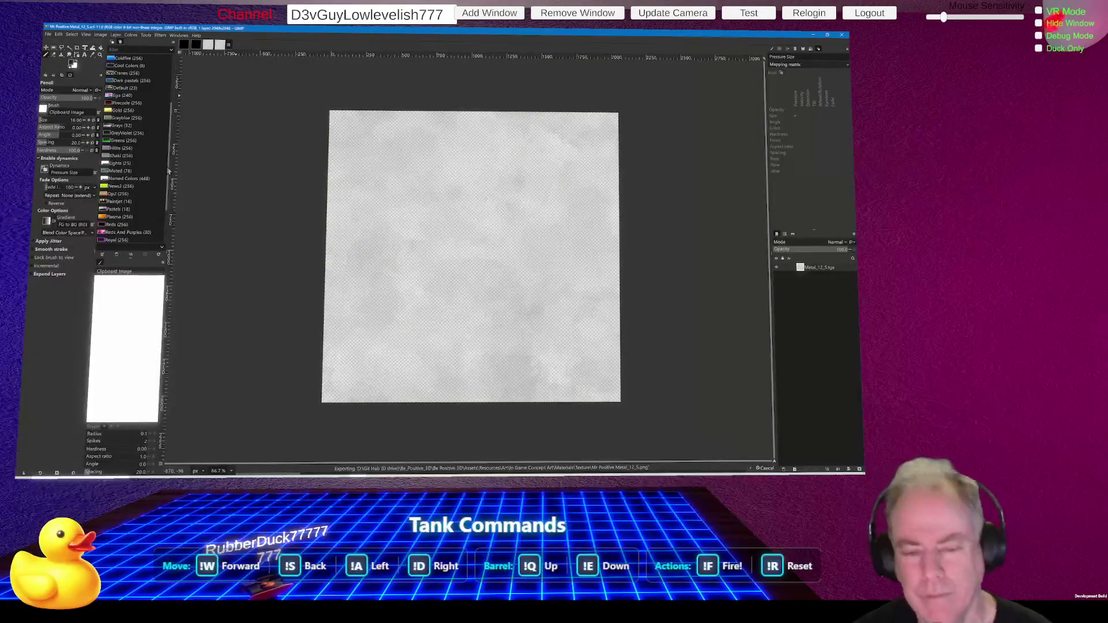
key(alt+Tab)
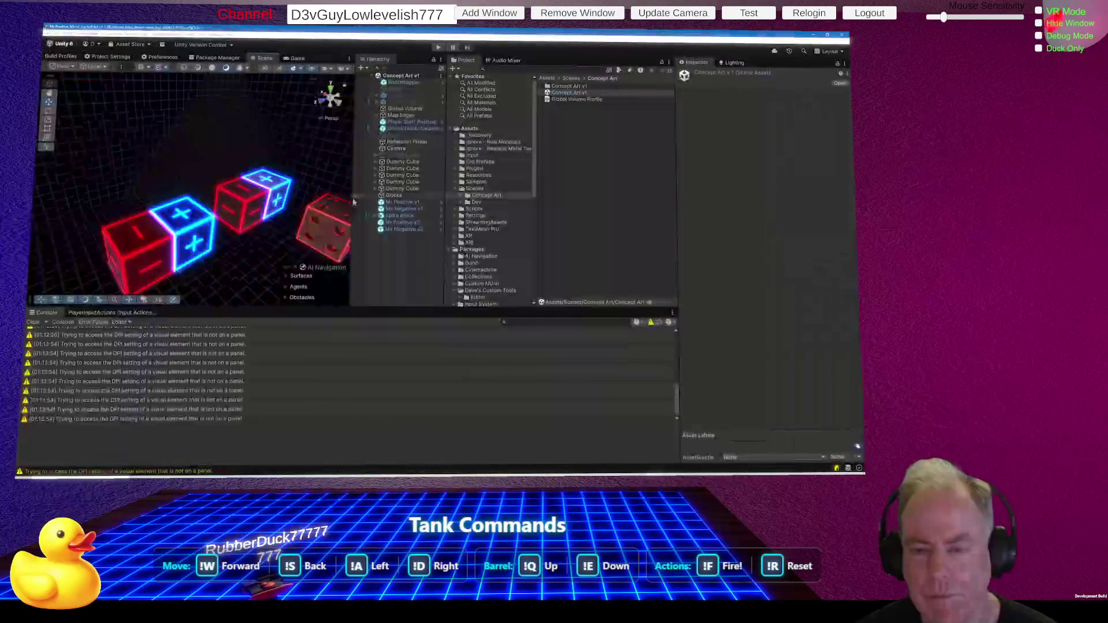
mouse_move(228, 230)
mouse_down()
mouse_move(304, 210)
mouse_move(528, 245)
mouse_move(557, 234)
mouse_move(545, 221)
mouse_move(559, 246)
mouse_move(656, 235)
mouse_up()
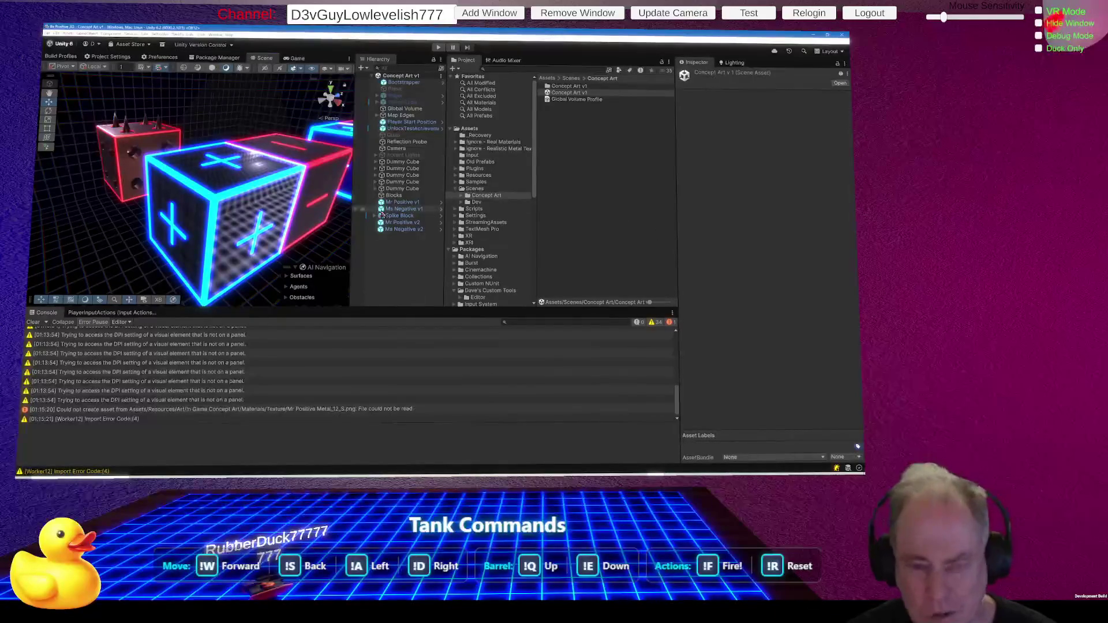
Select the Mr Positive cubes and locate the Mr Positive v1 material in the project.
click(276, 195)
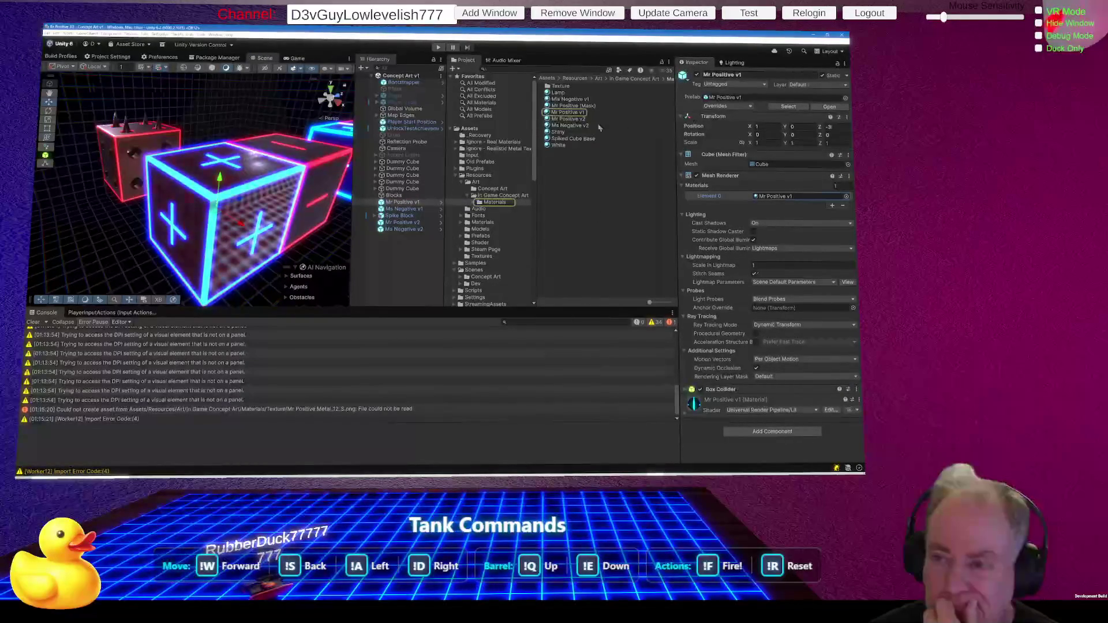
click(577, 120)
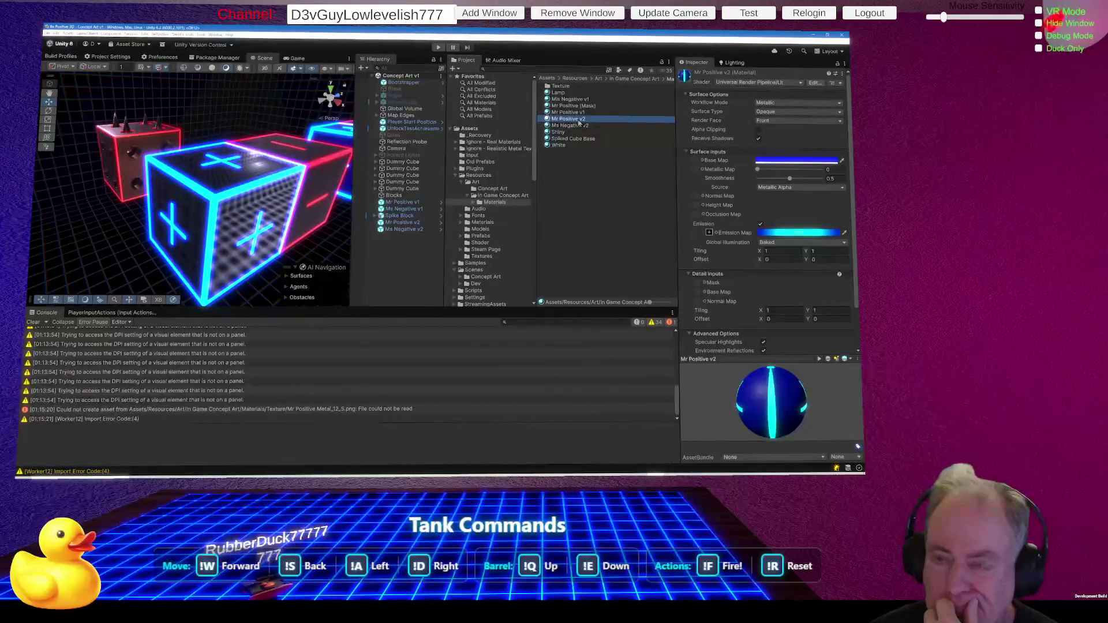
mouse_move(341, 224)
mouse_down()
mouse_move(332, 242)
mouse_move(368, 193)
mouse_up()
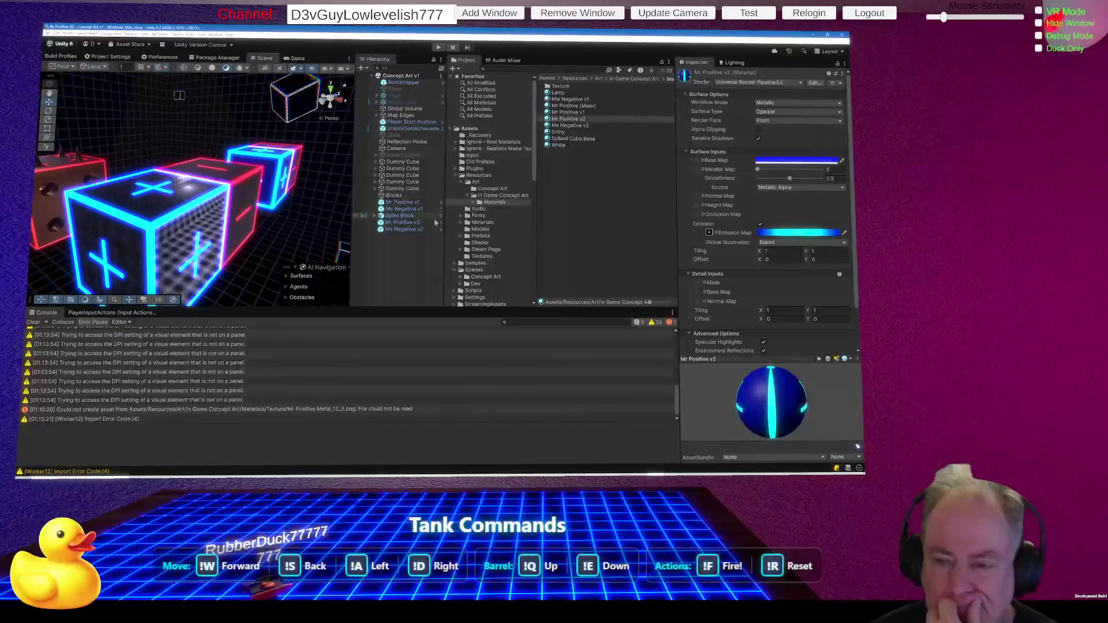
click(411, 225)
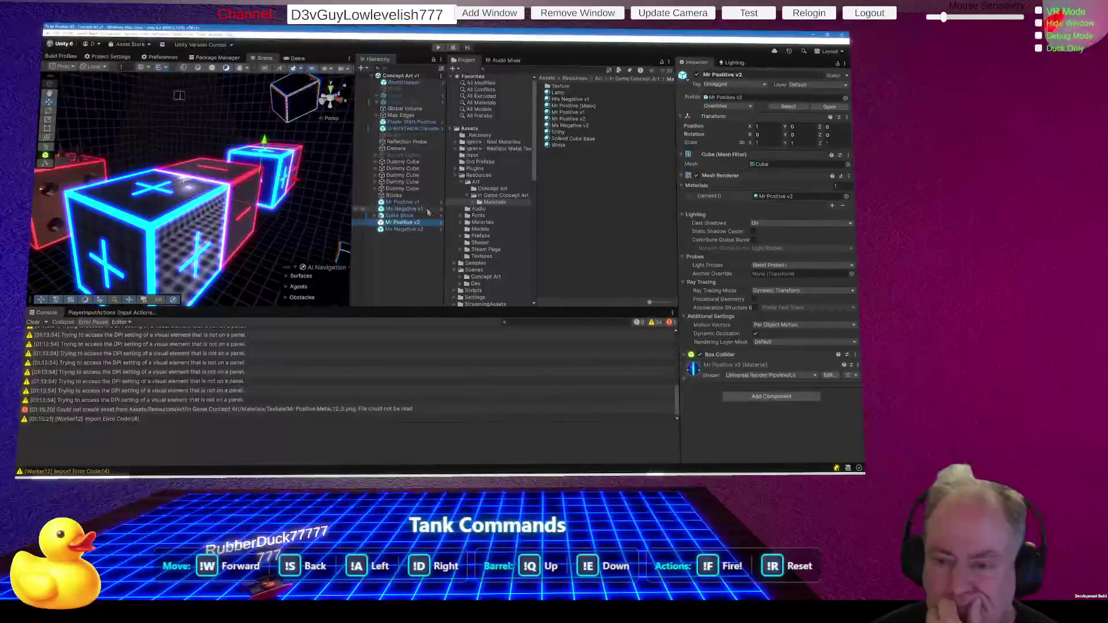
click(403, 202)
click(776, 196)
click(572, 112)
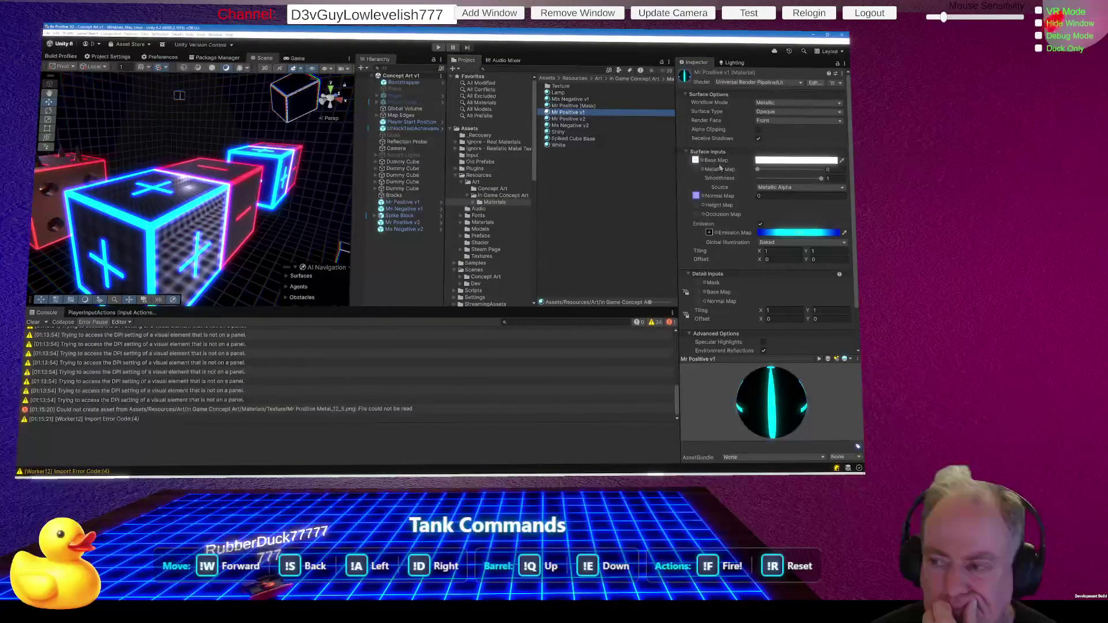
Check the material's metallic and normal maps and the Mr Positive Metal_12_S import settings.
click(699, 171)
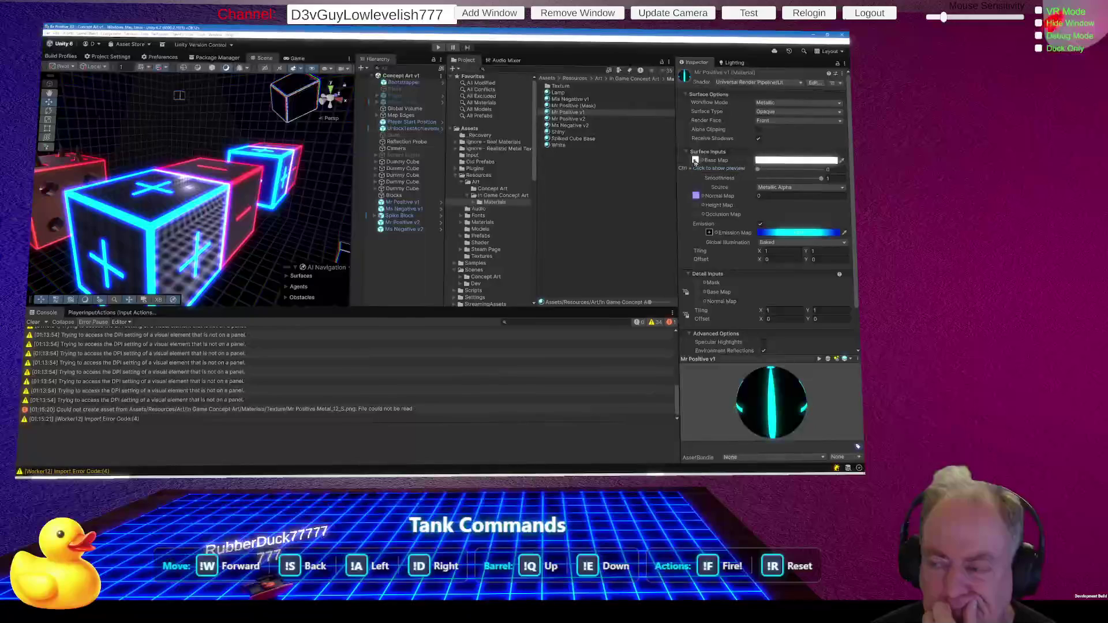
click(696, 196)
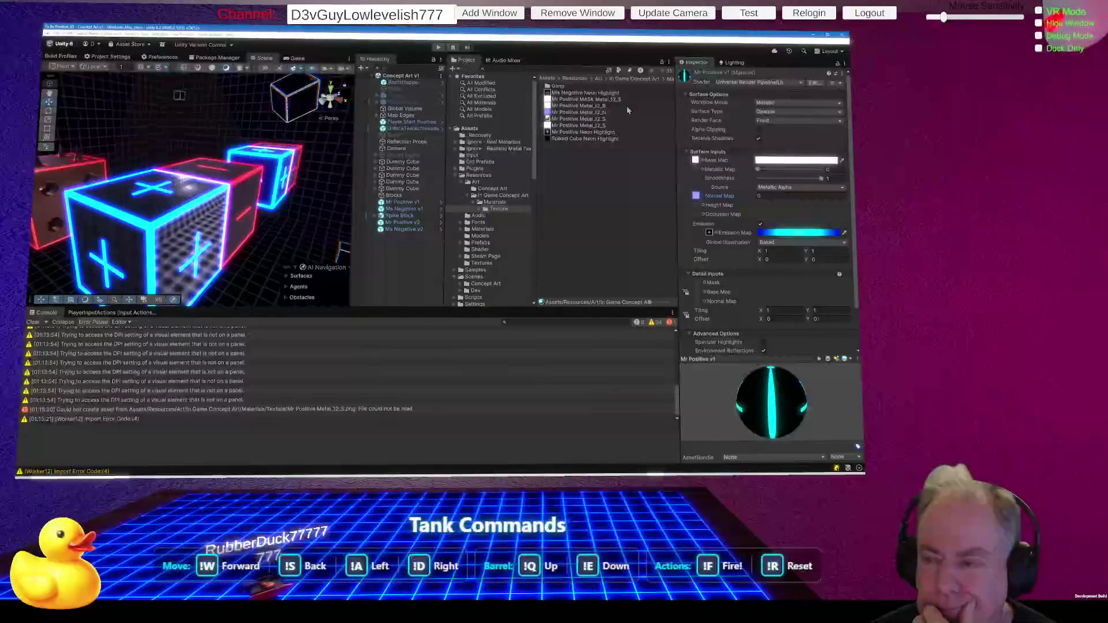
click(583, 119)
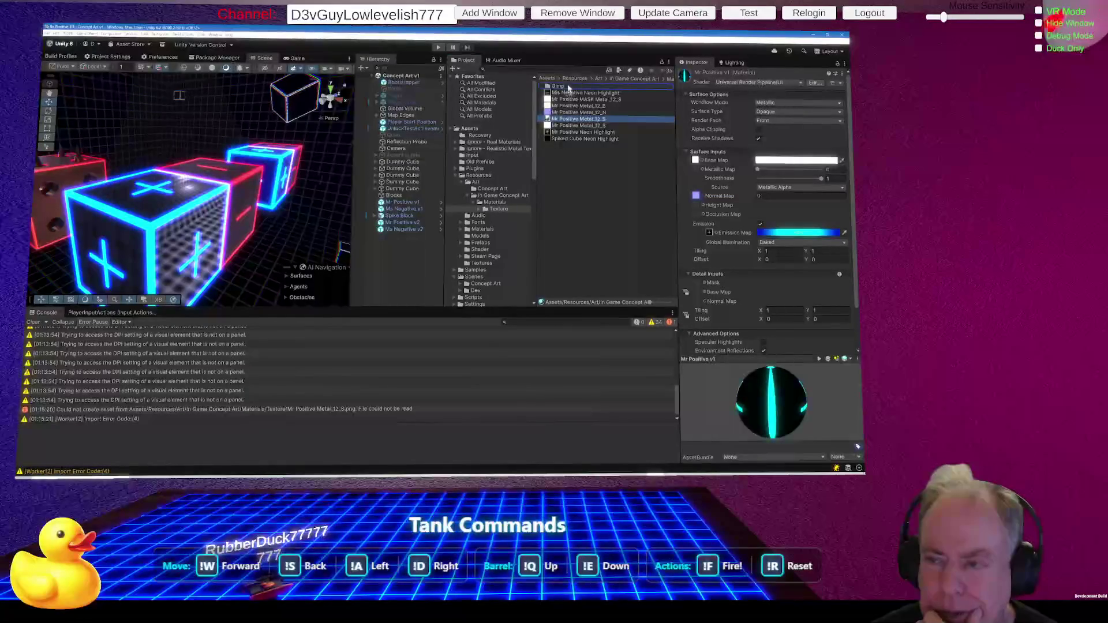
click(591, 120)
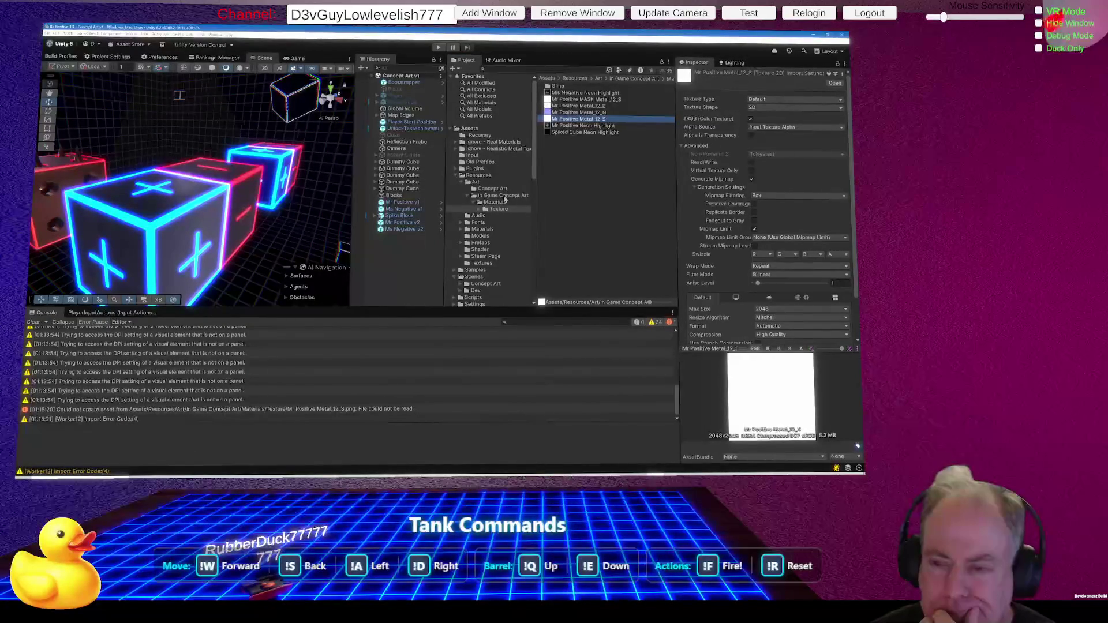
Drag the Texture folder's Mr Positive Metal_12_S into the Mr Positive v1 Metallic Map slot.
click(498, 202)
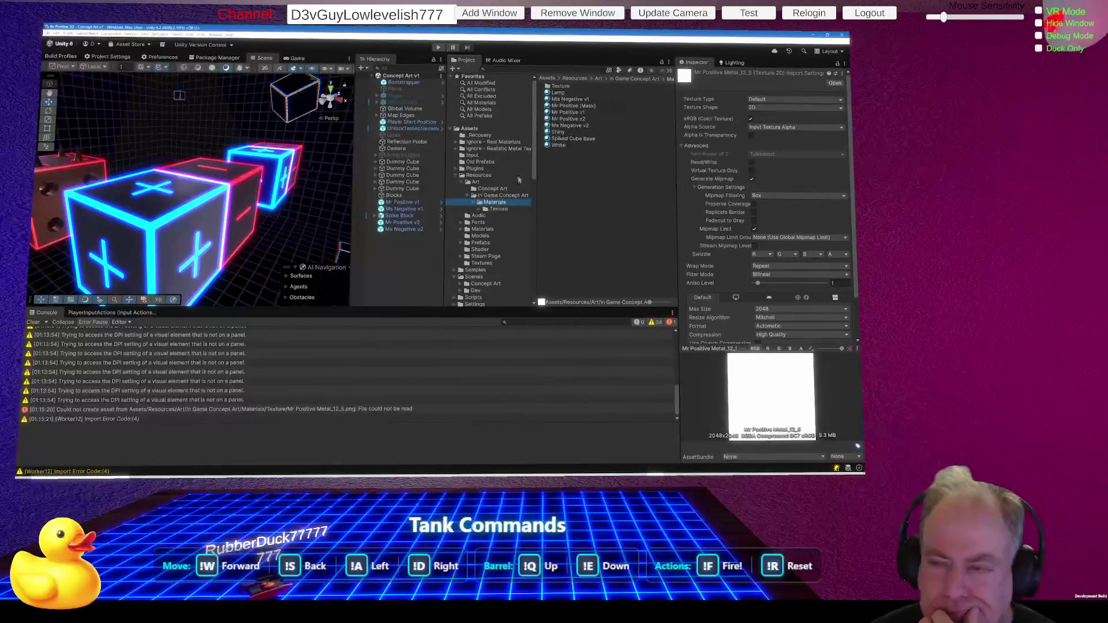
click(571, 113)
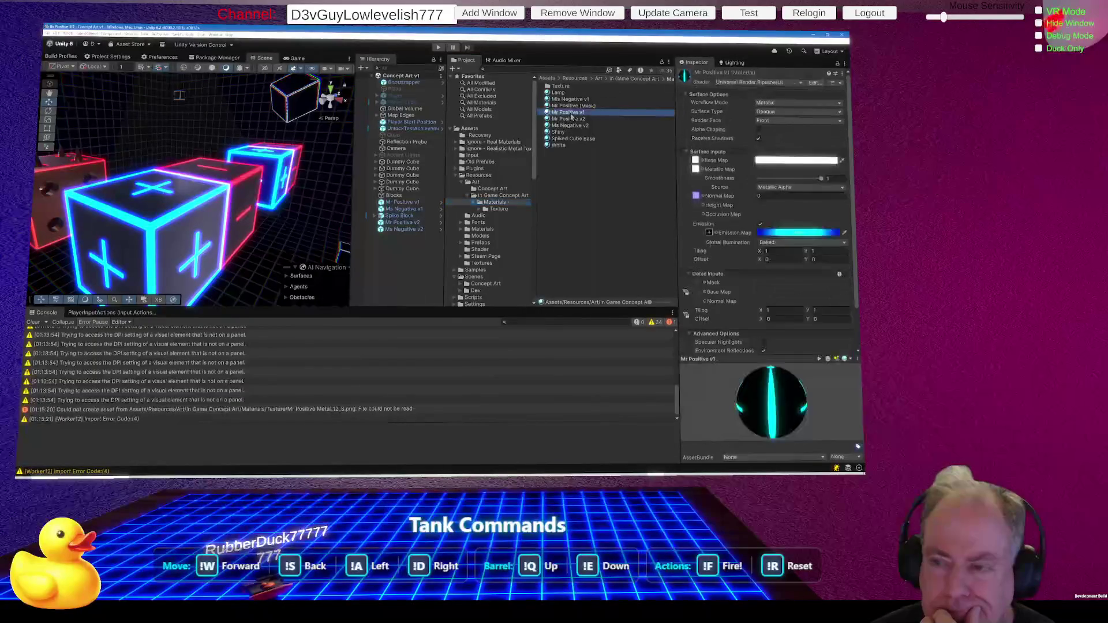
click(498, 209)
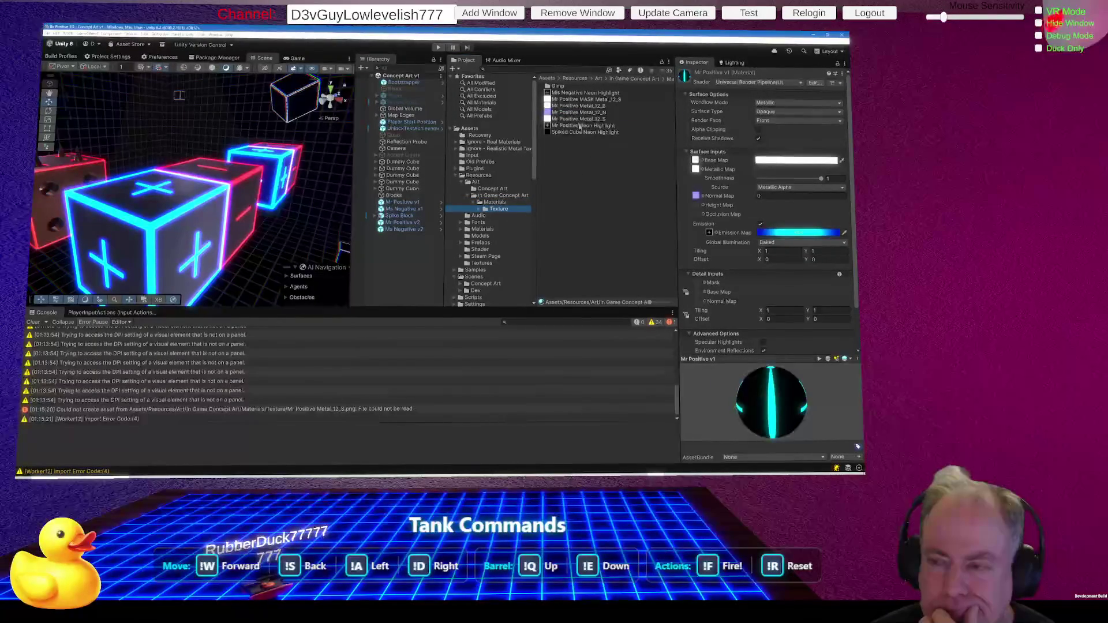
mouse_move(576, 120)
mouse_down()
mouse_move(691, 194)
mouse_move(689, 168)
mouse_up()
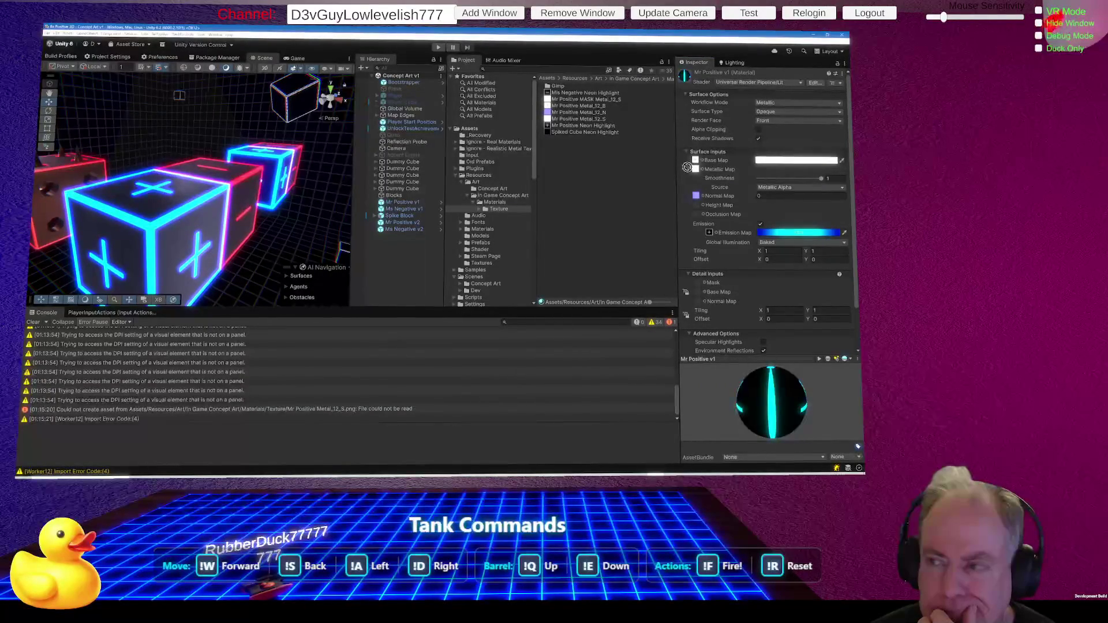
drag(688, 168, 700, 168)
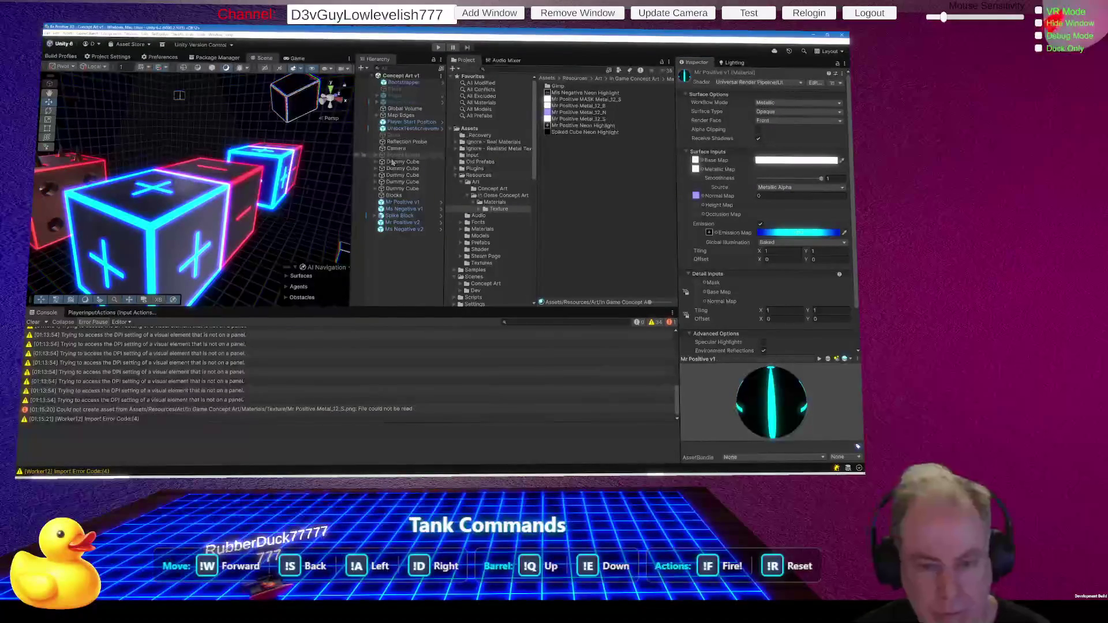
mouse_move(263, 239)
mouse_down()
mouse_move(149, 214)
mouse_move(323, 207)
mouse_move(131, 197)
mouse_move(228, 187)
mouse_move(155, 182)
mouse_move(210, 173)
mouse_move(196, 194)
mouse_up()
Select the plus cube's Mr Positive v1 material and drop the Texture folder's Metal_12_S onto its Metallic Map.
click(196, 196)
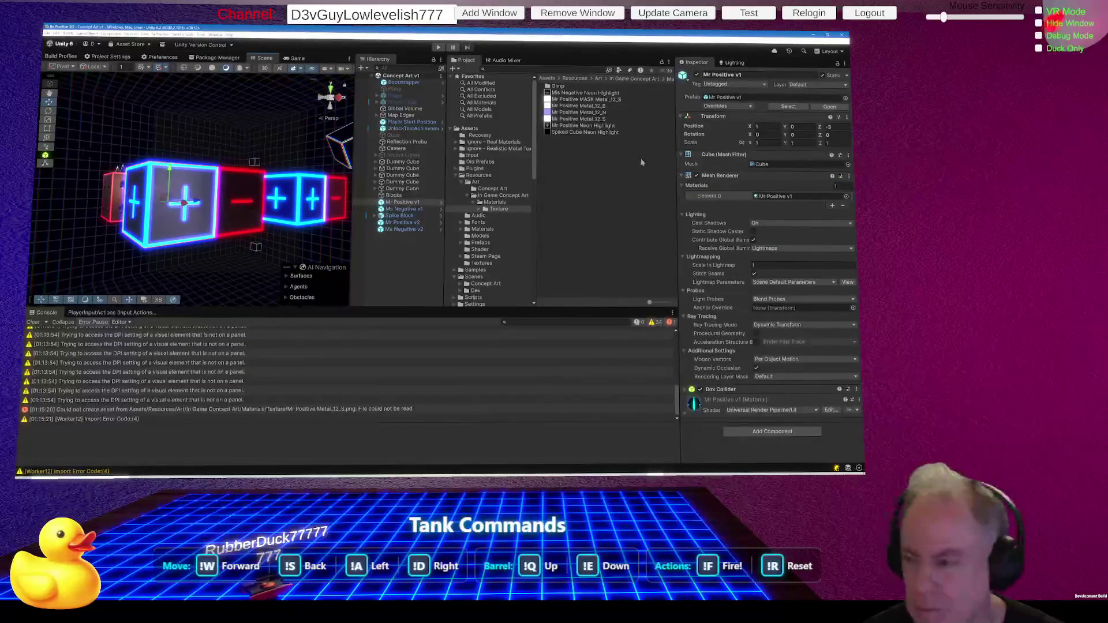
click(773, 196)
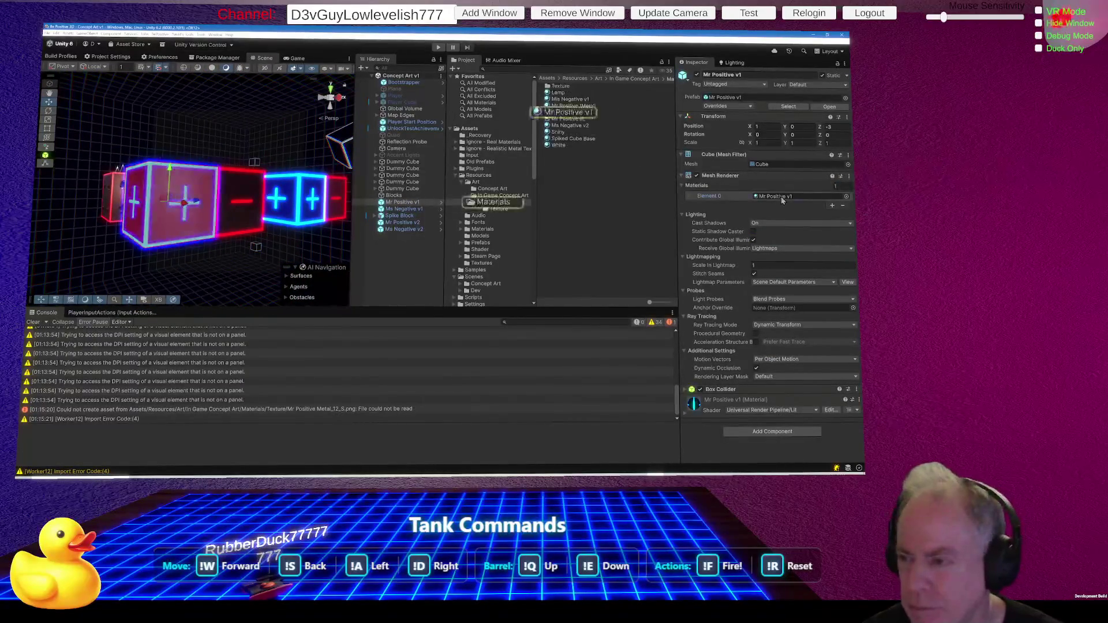
click(566, 114)
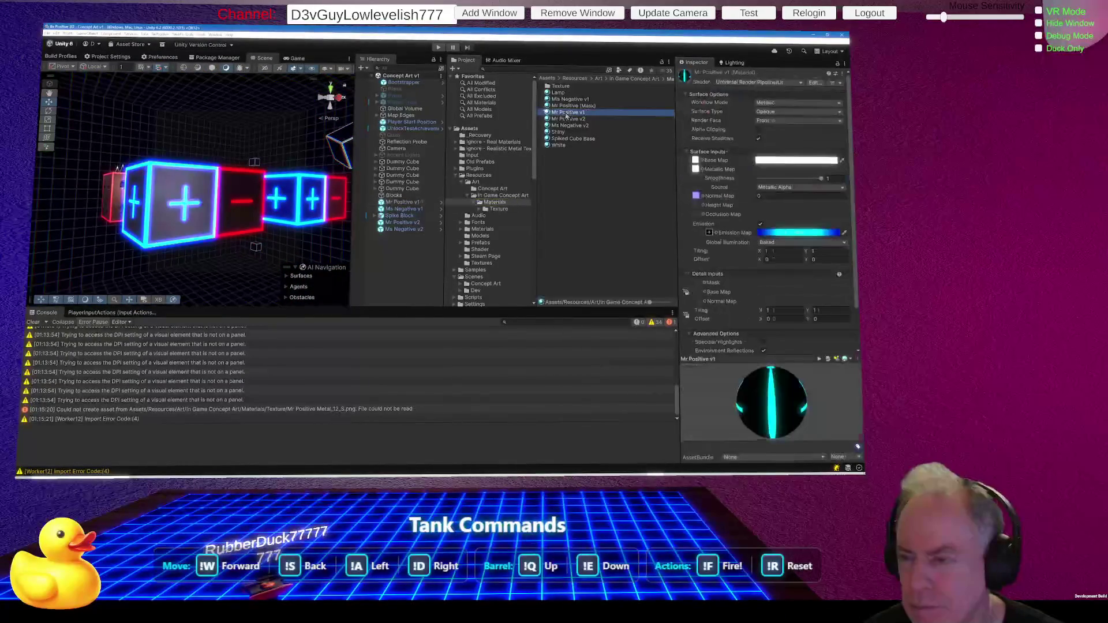
click(696, 170)
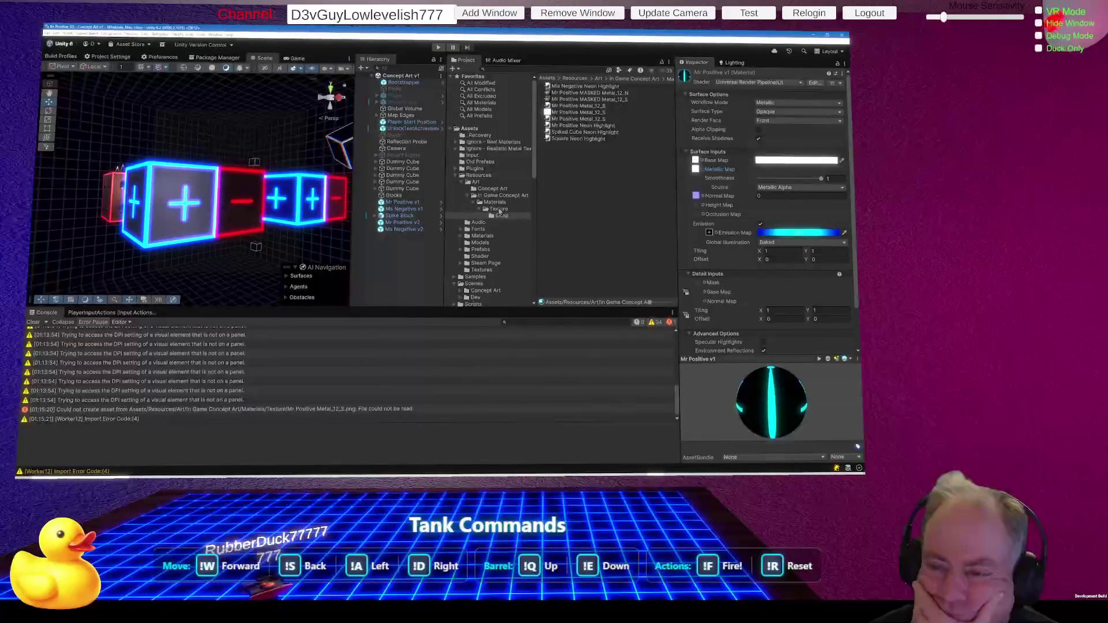
click(498, 211)
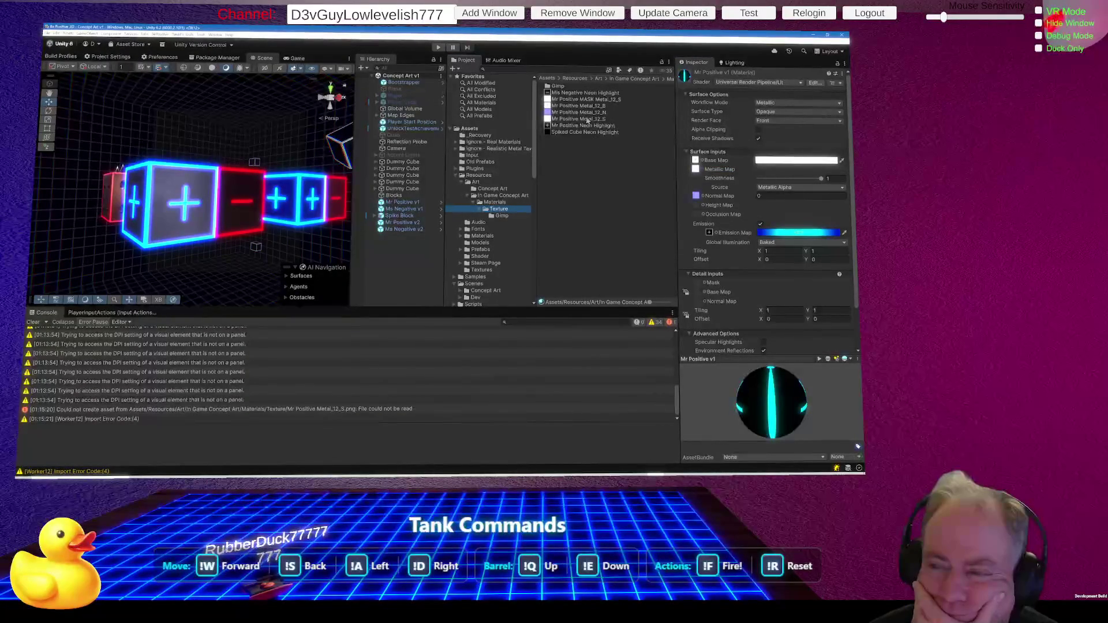
mouse_move(589, 120)
mouse_down()
mouse_move(675, 133)
mouse_move(697, 172)
mouse_up()
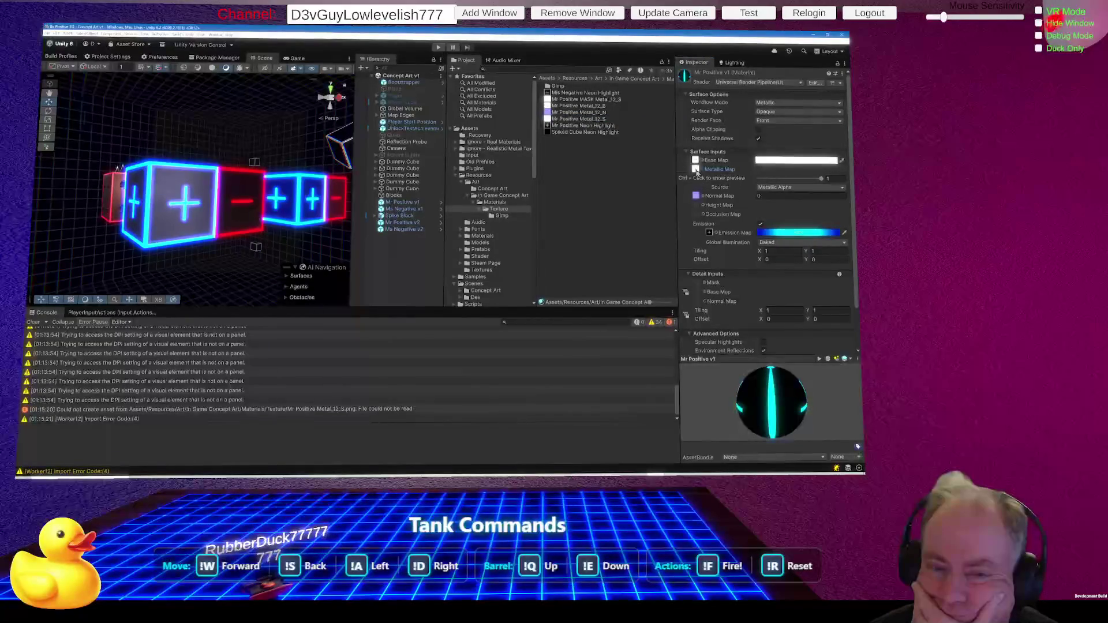
mouse_move(223, 180)
mouse_down()
mouse_move(243, 179)
mouse_move(181, 179)
mouse_move(420, 180)
mouse_move(584, 129)
mouse_up()
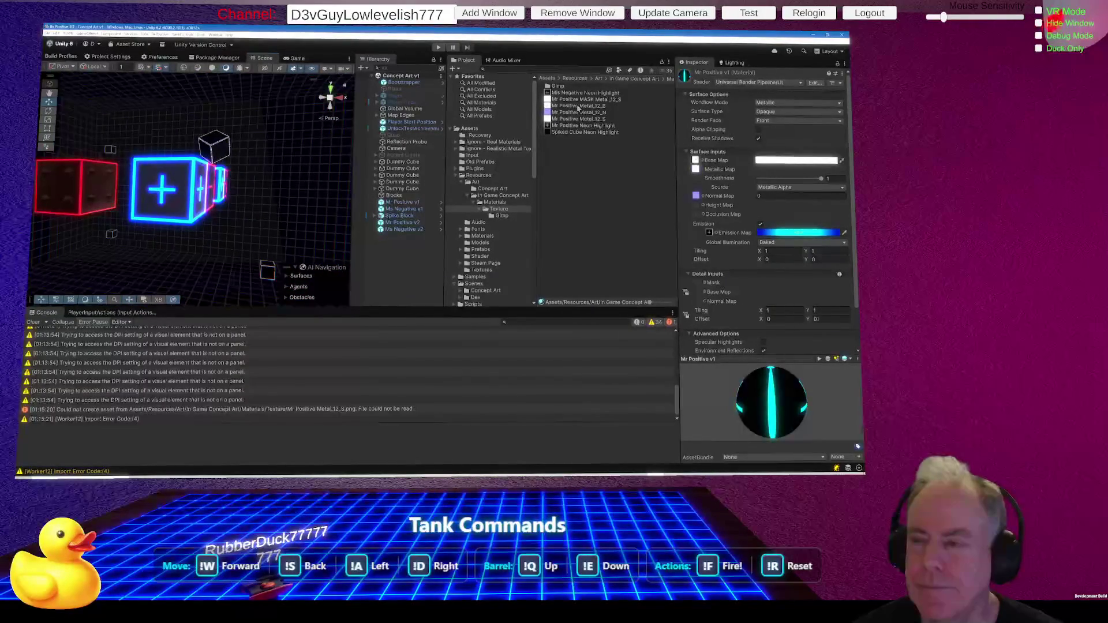
Inspect the Metal_12 textures, then move the Gimp folder's Mr Positive Metal_12_S into the Texture folder.
click(578, 106)
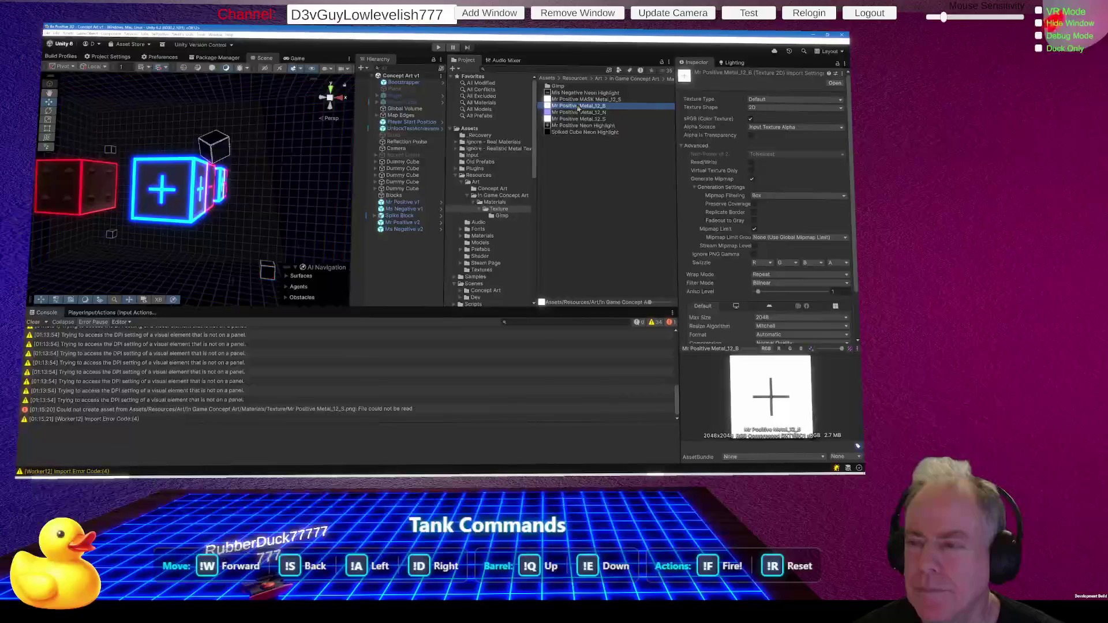
click(582, 101)
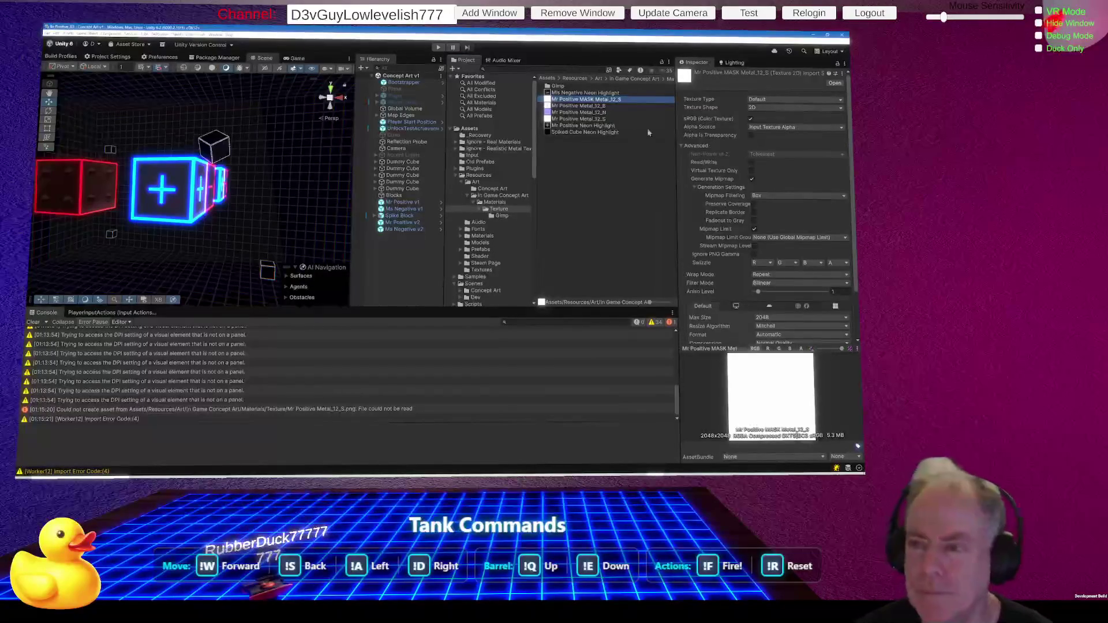
double_click(557, 87)
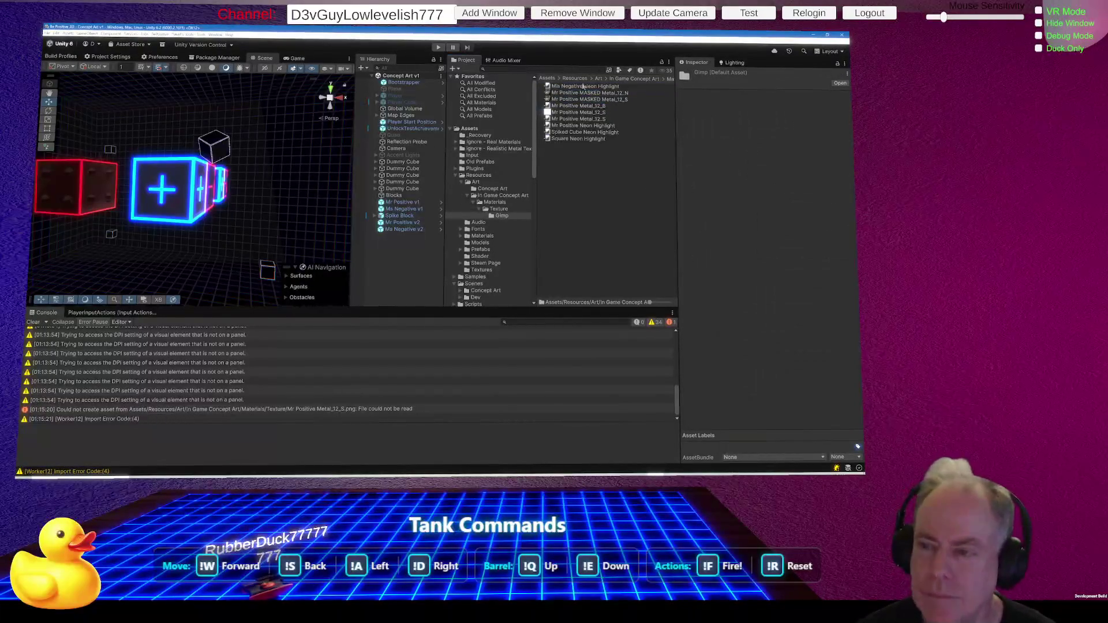
click(595, 113)
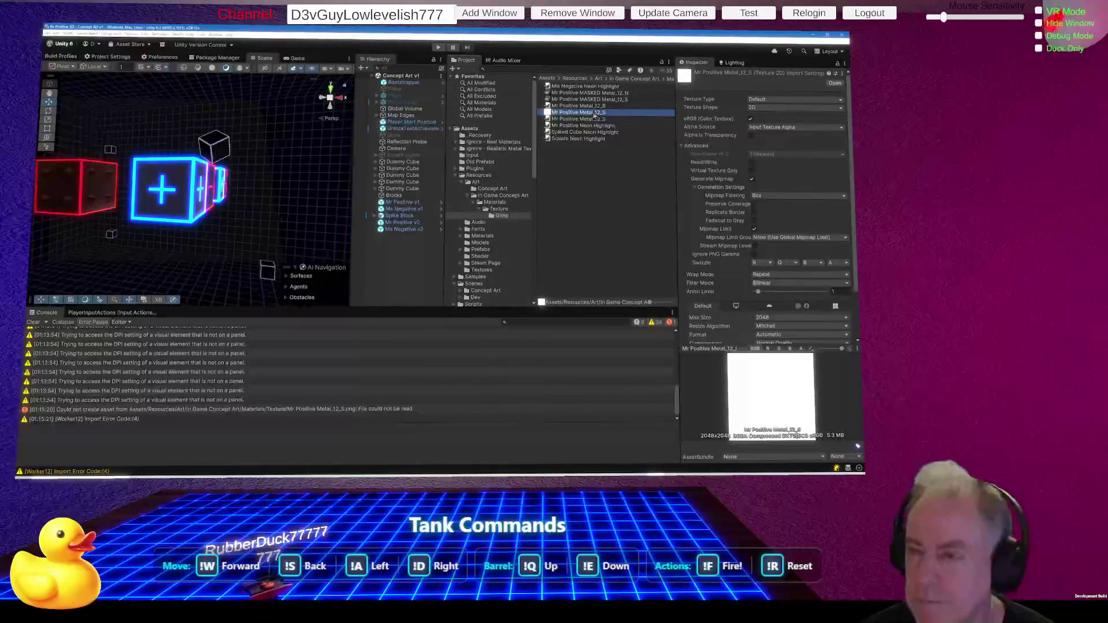
drag(595, 115, 504, 213)
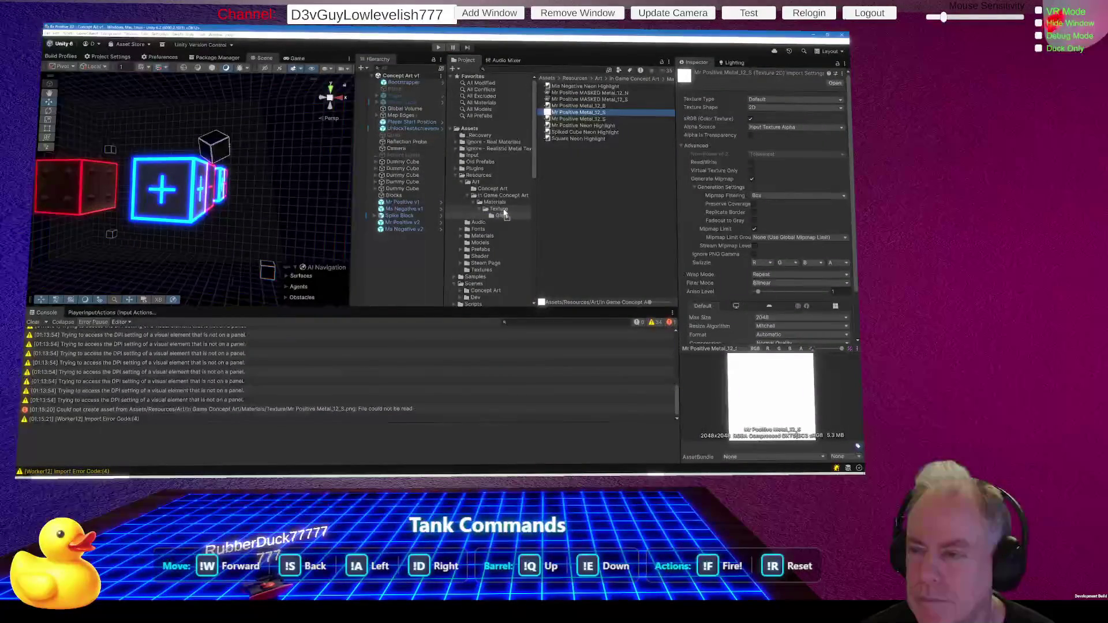
drag(504, 213, 504, 214)
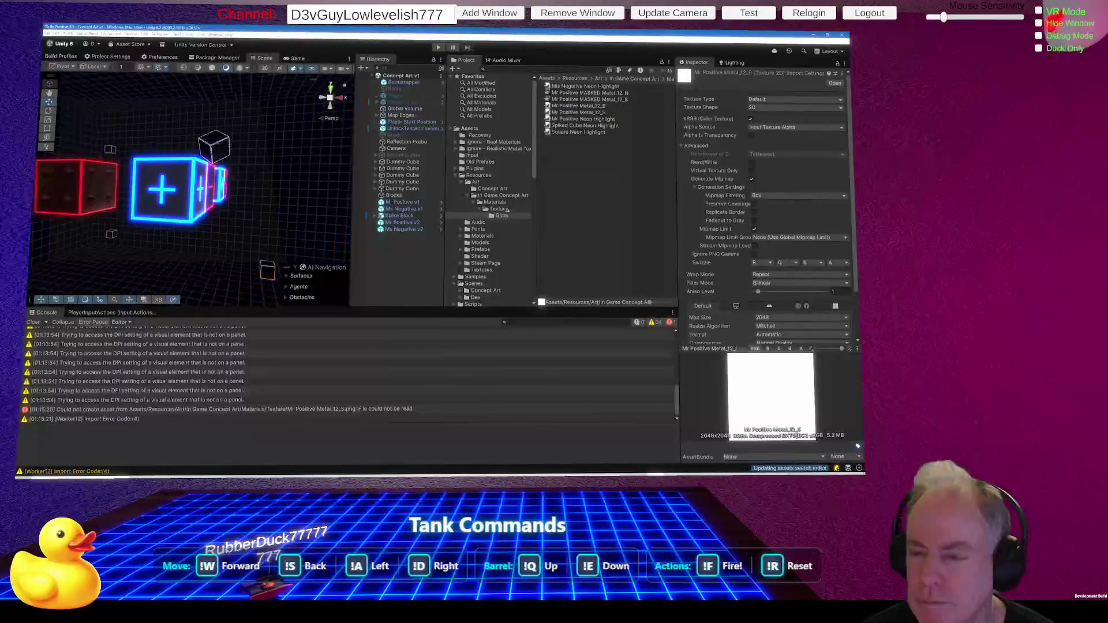
click(502, 210)
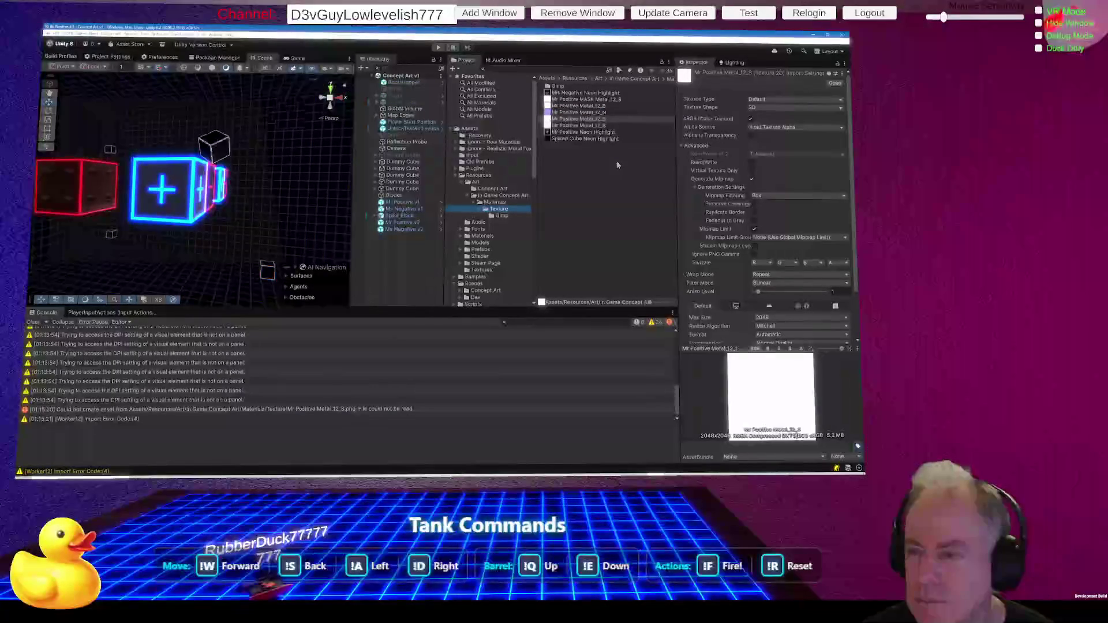
Widen the Project and Hierarchy panels, check the second Metal_12_S texture, and select Mr Positive v1.
drag(537, 234, 369, 261)
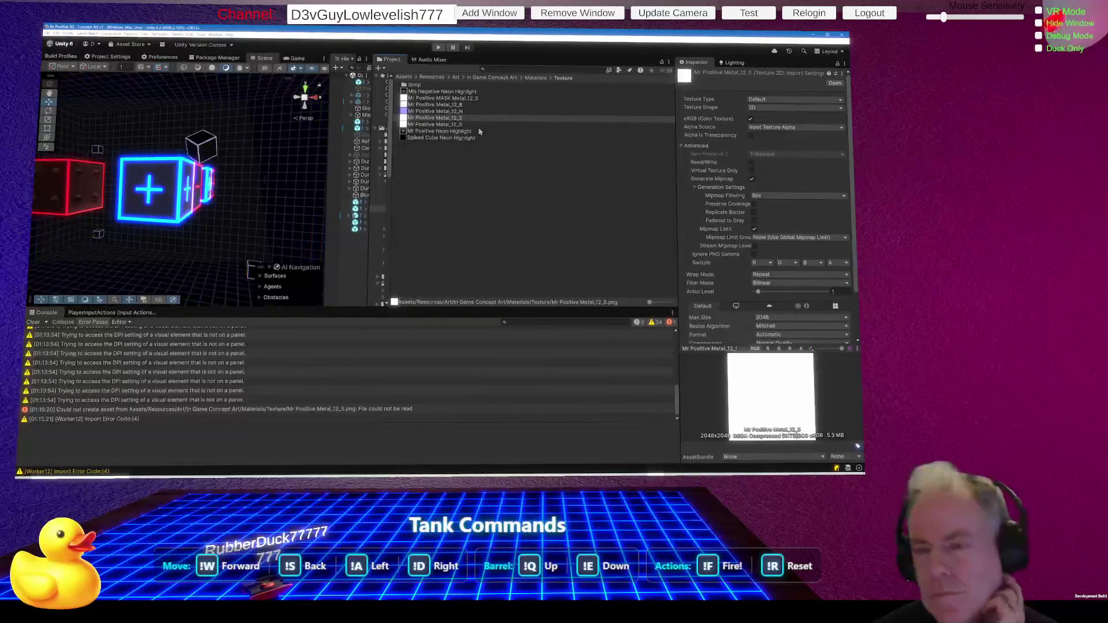
click(456, 125)
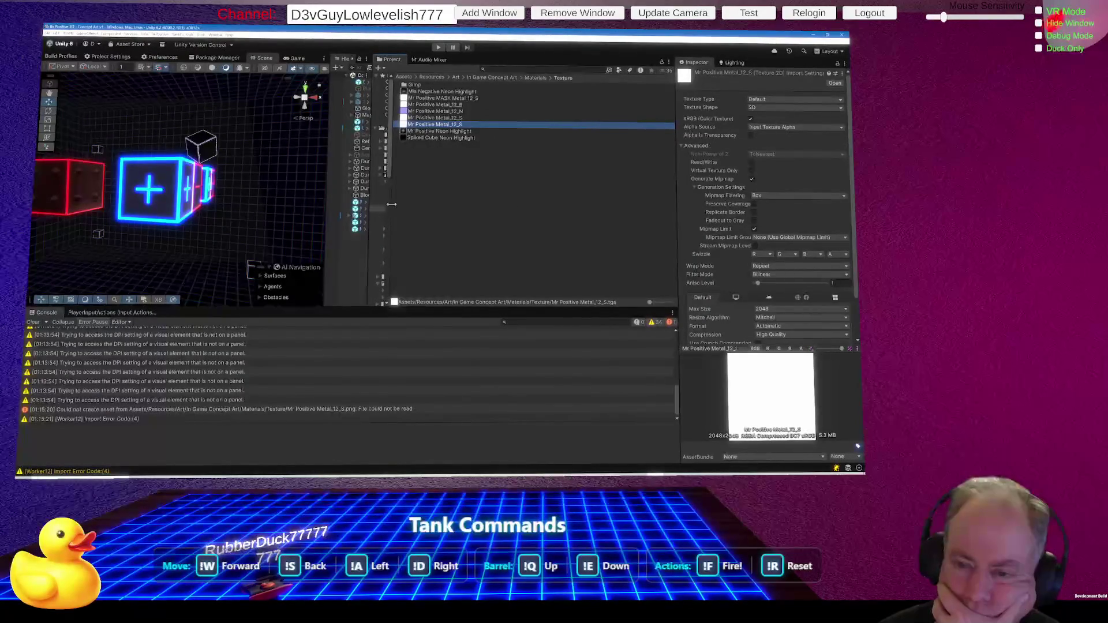
drag(392, 211, 472, 211)
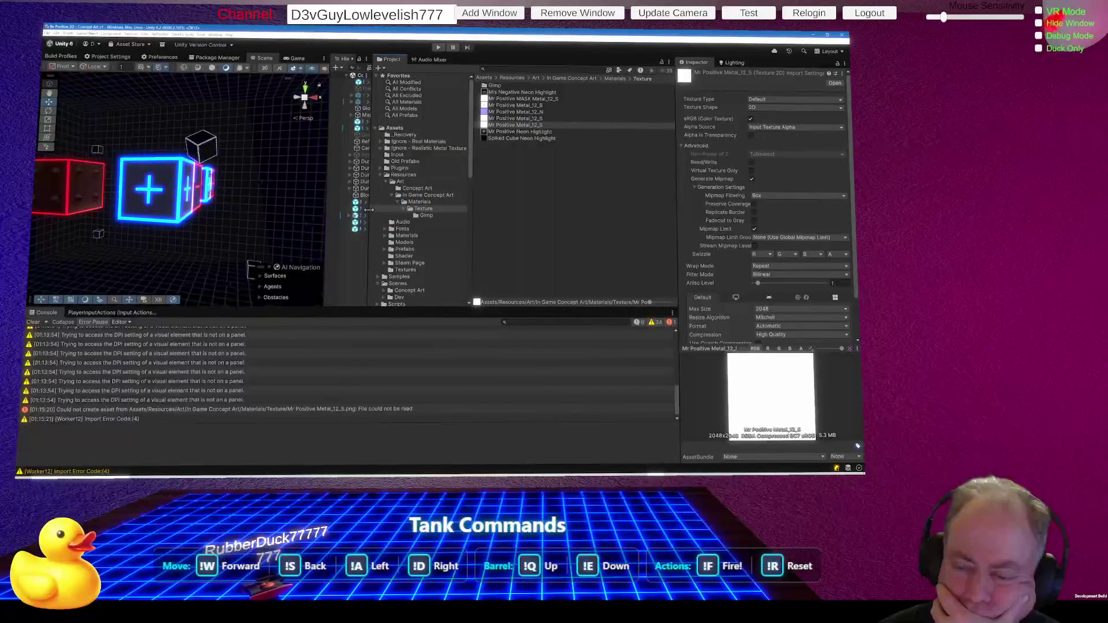
drag(371, 201, 433, 186)
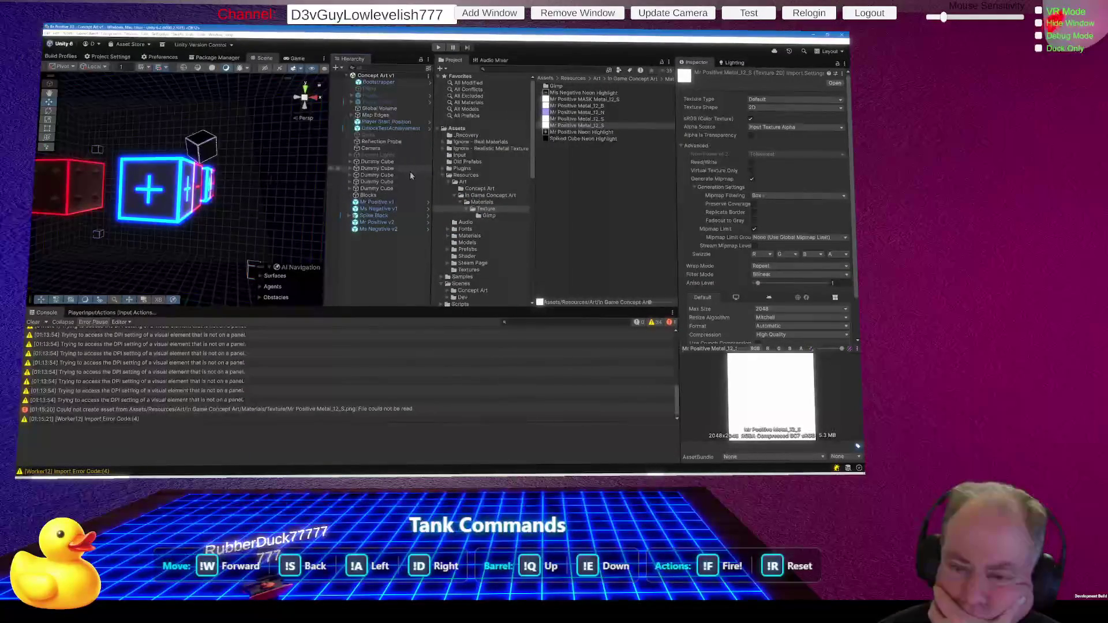
click(382, 203)
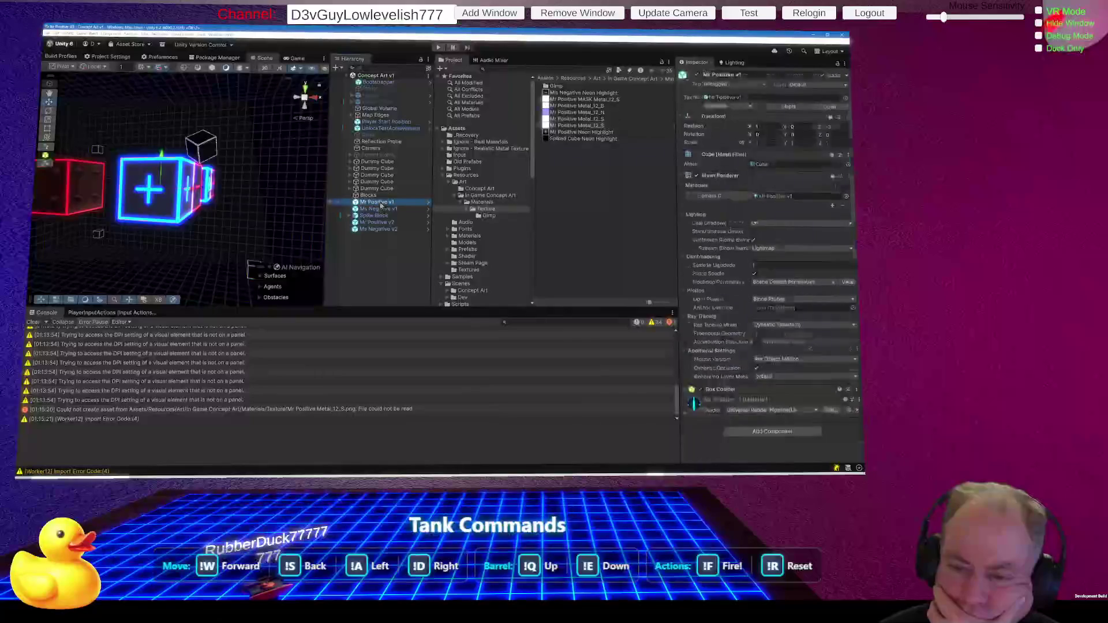
Locate the Mr Positive v1 material and check its normal and metallic map textures.
click(774, 196)
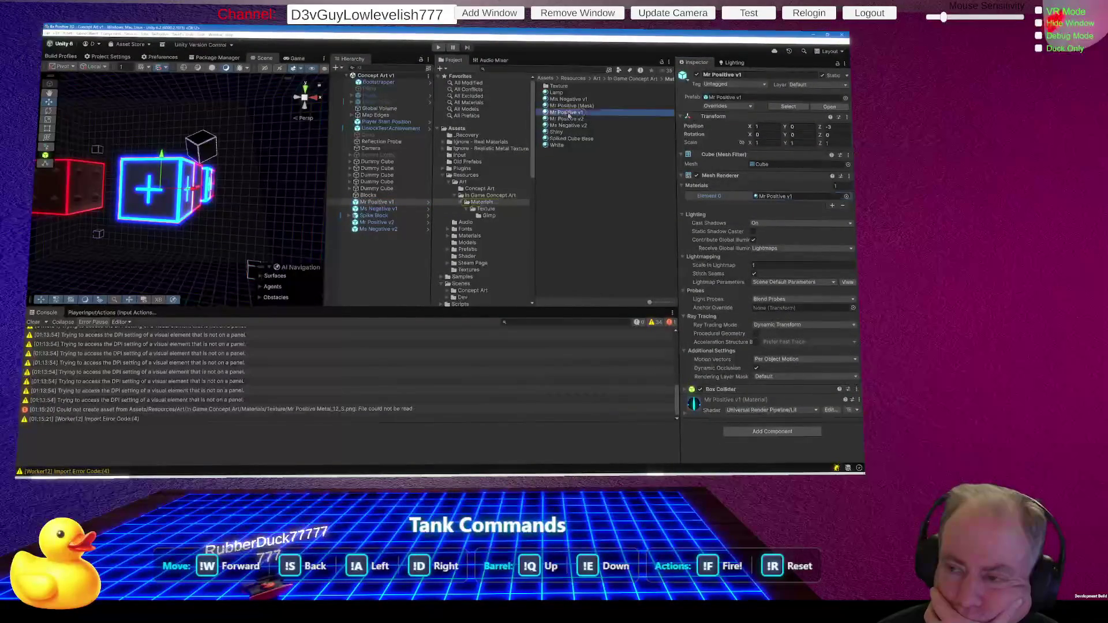
click(586, 113)
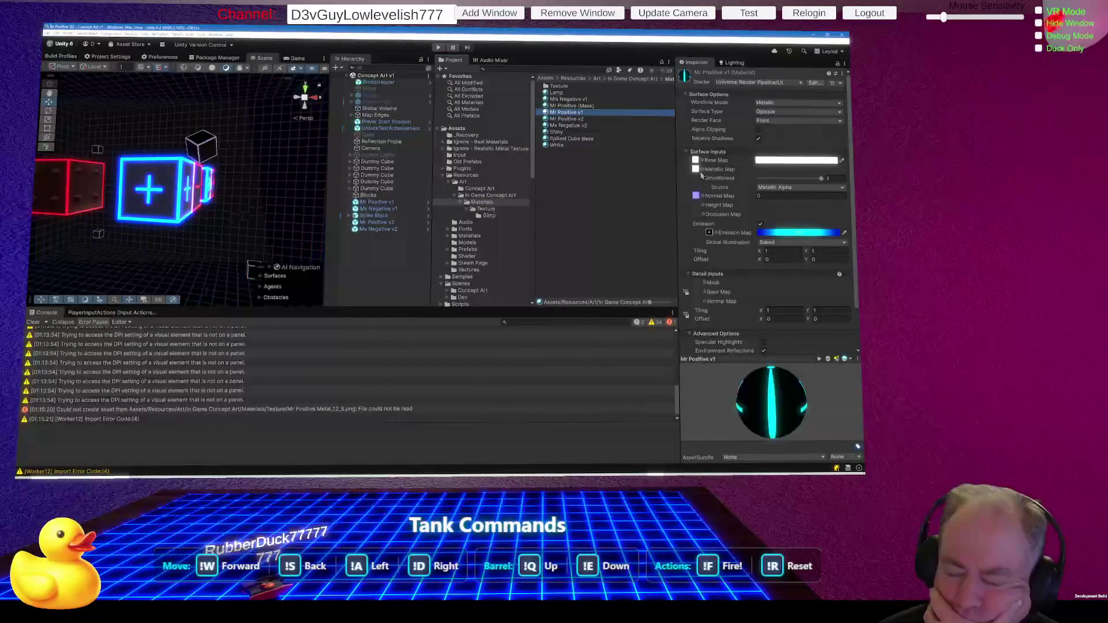
click(702, 195)
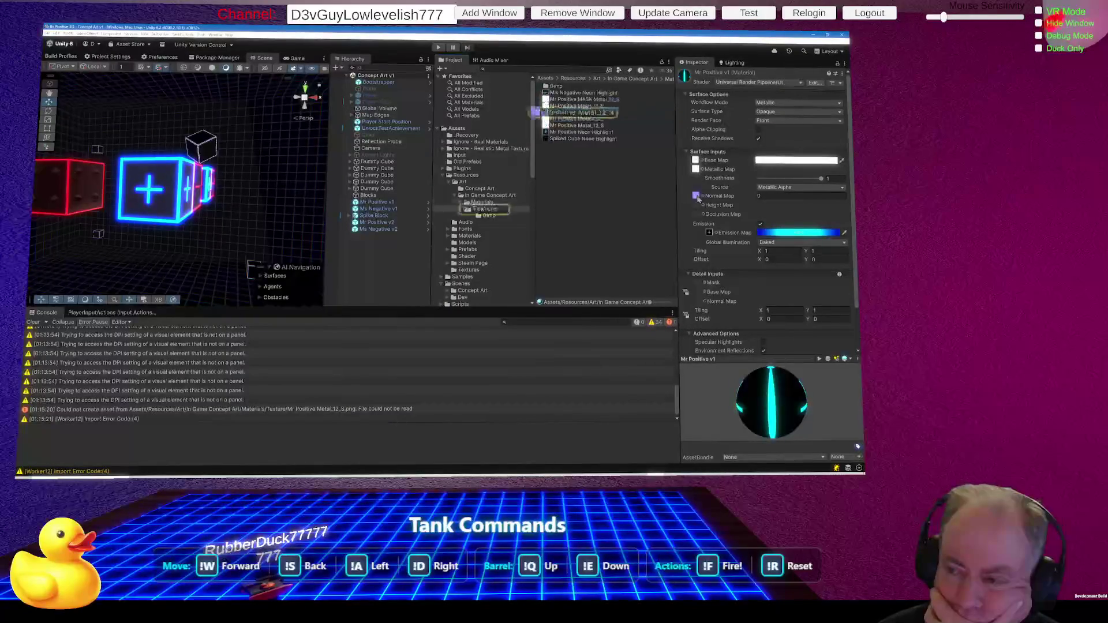
click(697, 169)
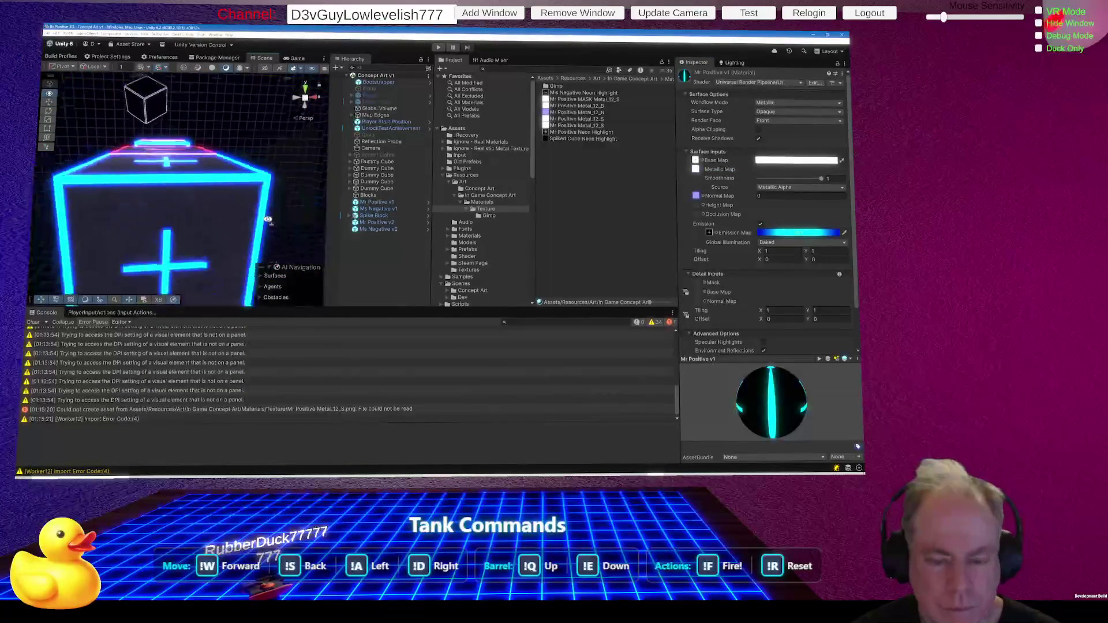
Zoom in on the glowing plus cube, centre the cross, then pull back to several cubes.
drag(237, 286, 238, 304)
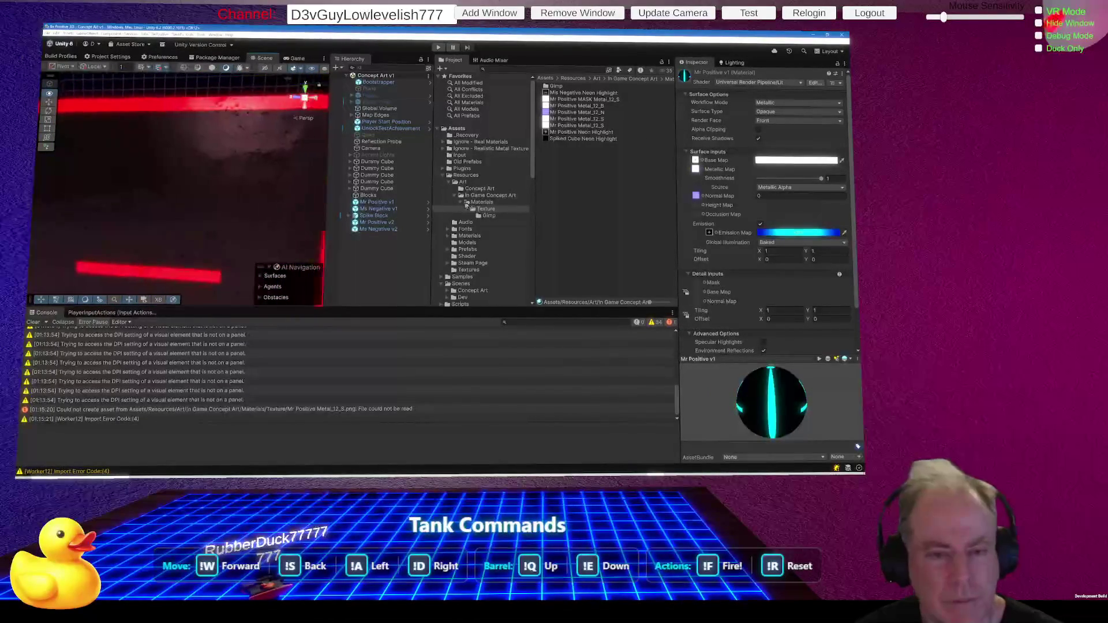
mouse_move(461, 209)
mouse_down()
mouse_move(241, 215)
mouse_move(130, 209)
mouse_move(56, 188)
mouse_move(231, 190)
mouse_up()
drag(831, 189, 80, 212)
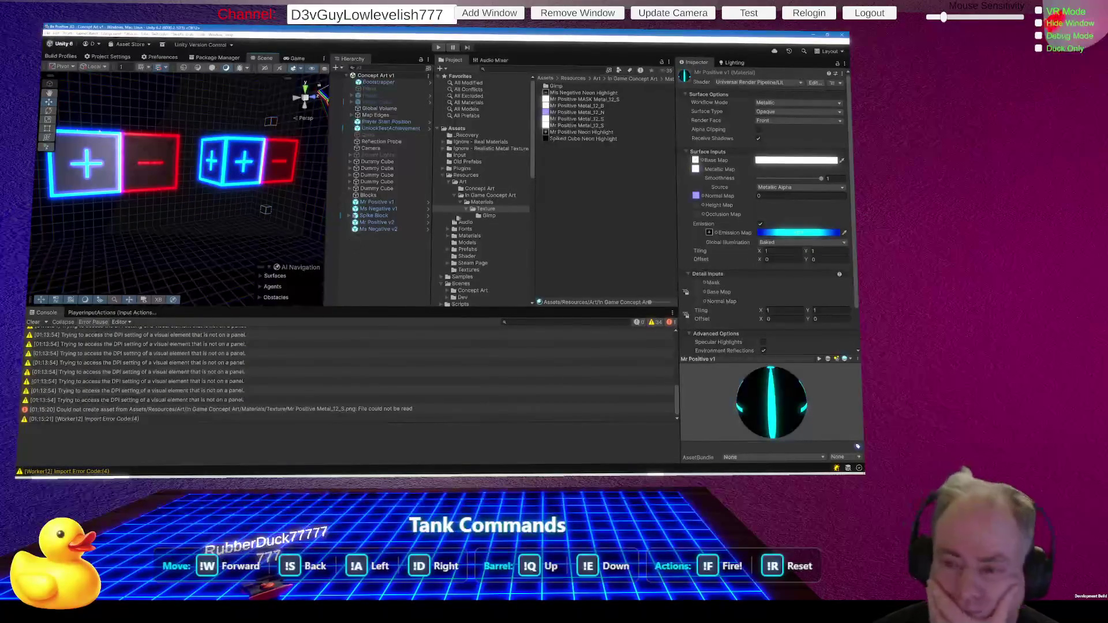
Open Ignore - Realistic Metal Texture > Texture > Metal_12 and inspect its Metal_12_S and Mr PositiveMetal_12_S textures.
scroll(483, 197, down, 3)
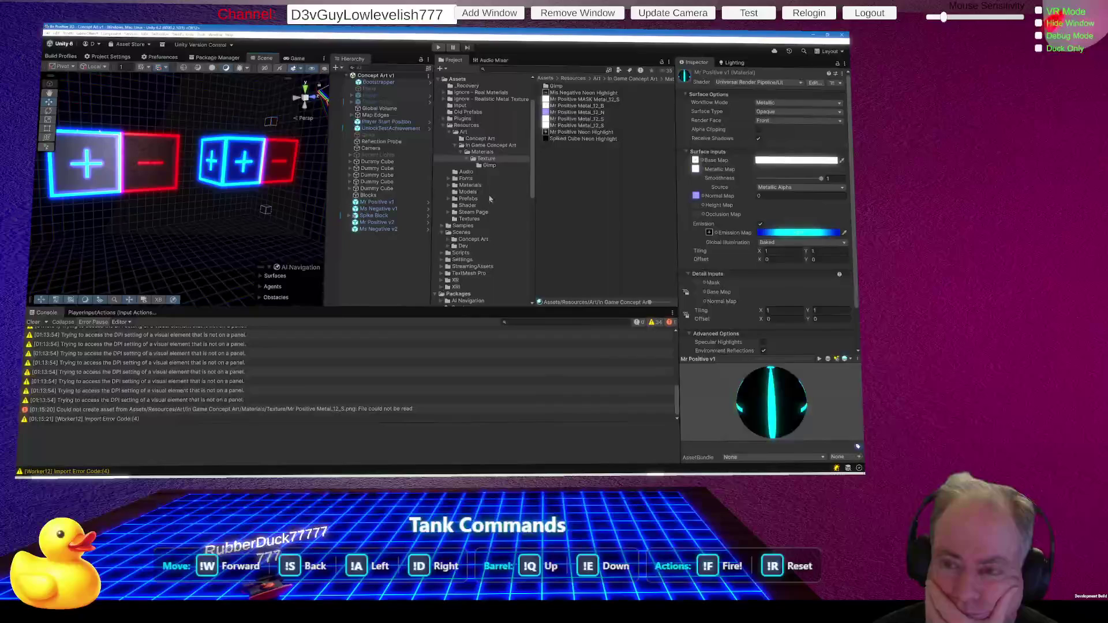
click(500, 99)
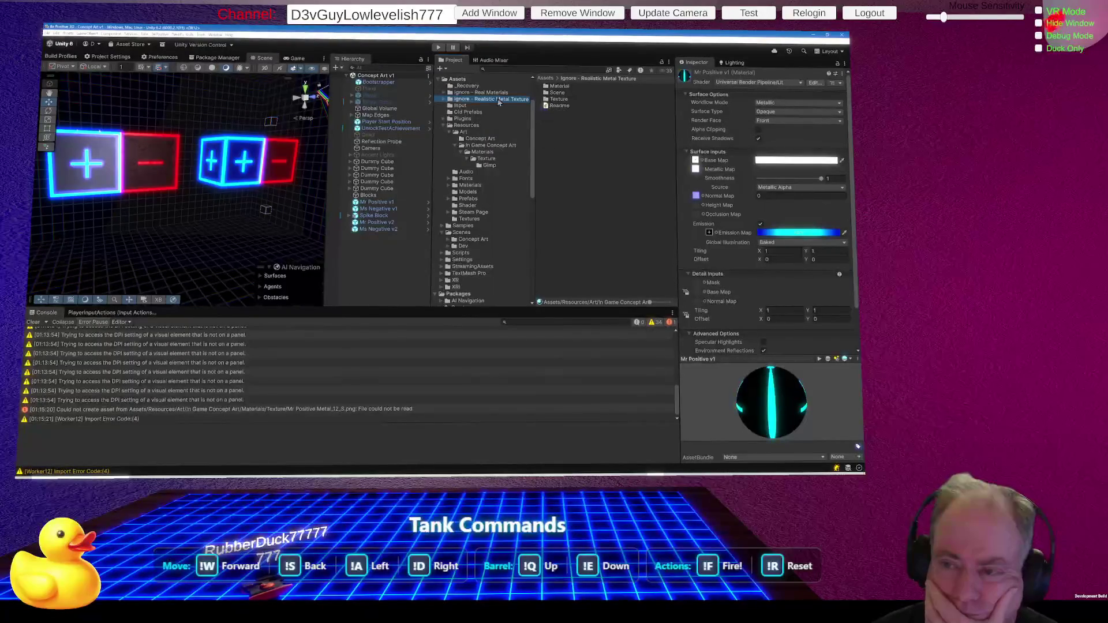
double_click(560, 100)
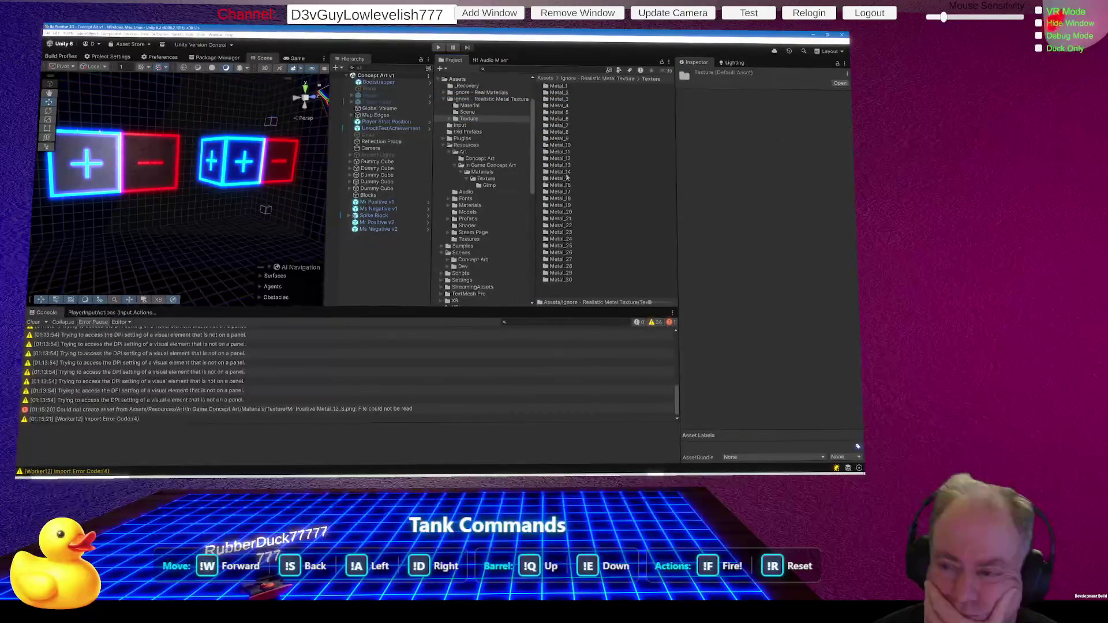
click(560, 160)
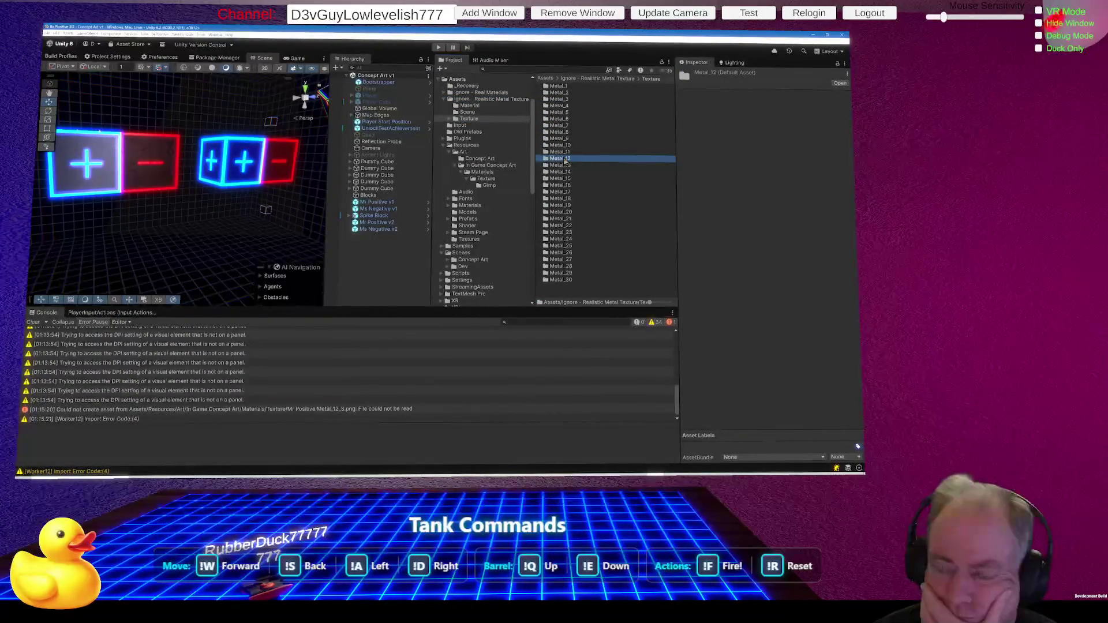
double_click(561, 159)
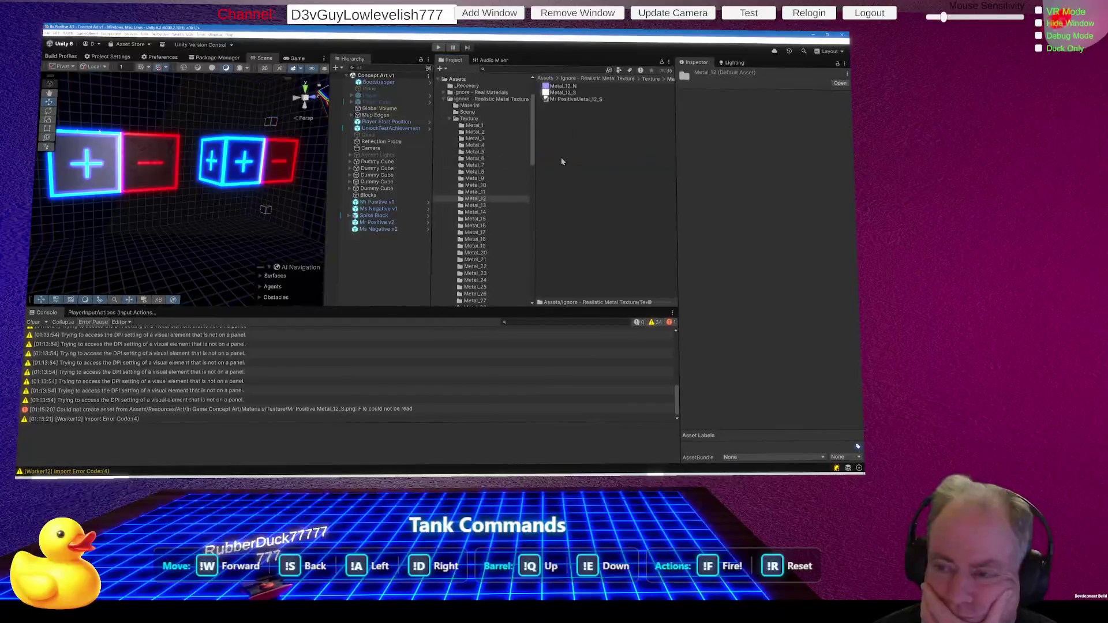
click(562, 93)
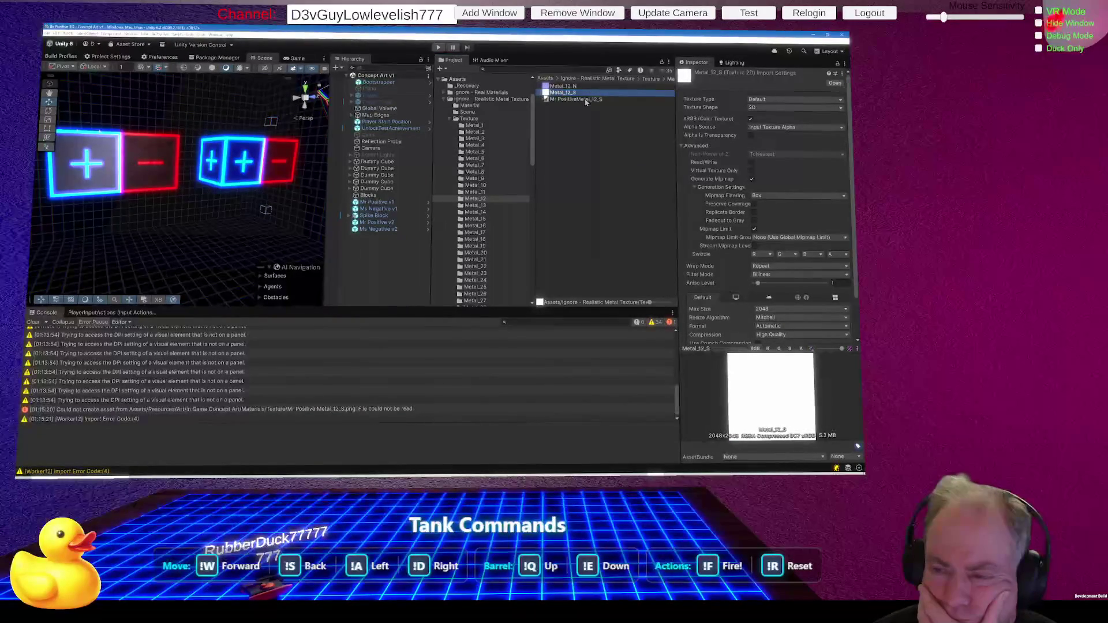
click(585, 101)
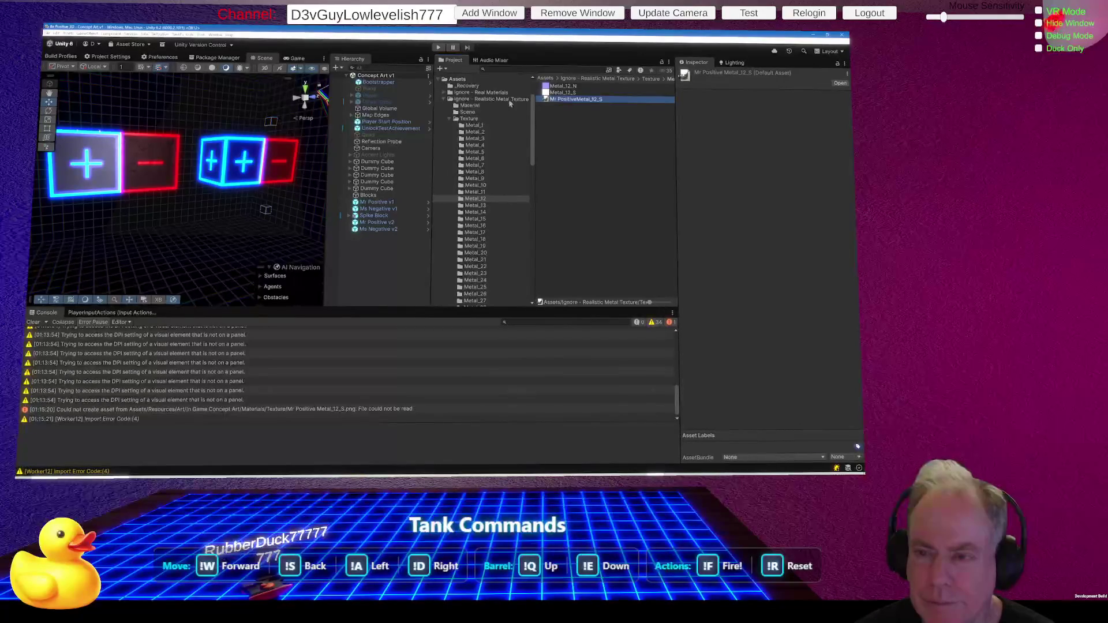
Search My Assets for 'real' and choose Re-import for the Realistic Metal Texture package.
click(216, 58)
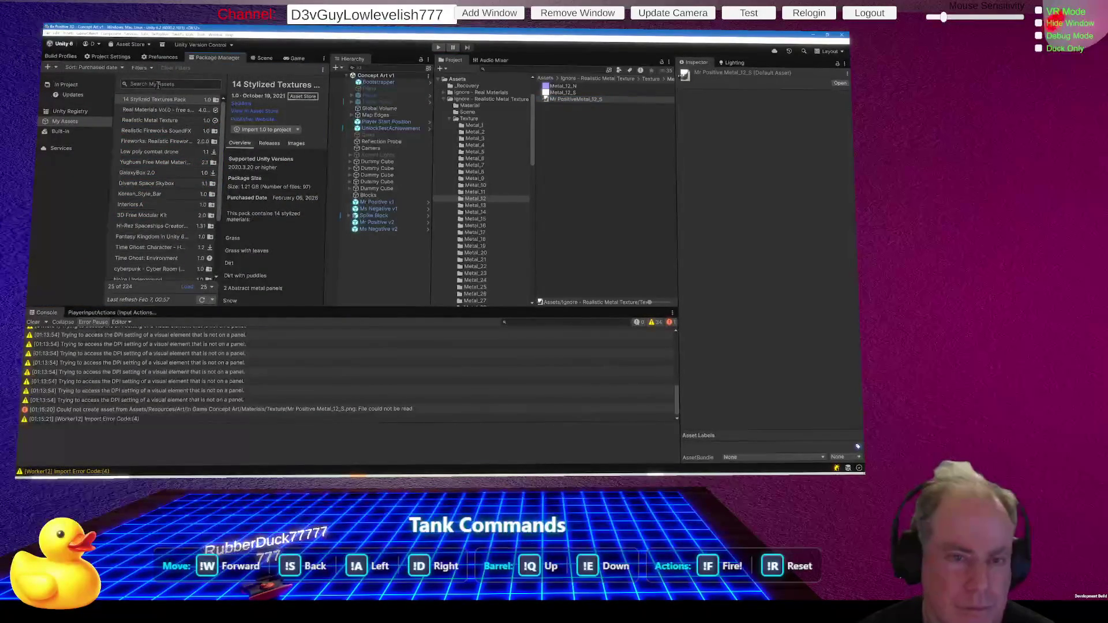
text(real)
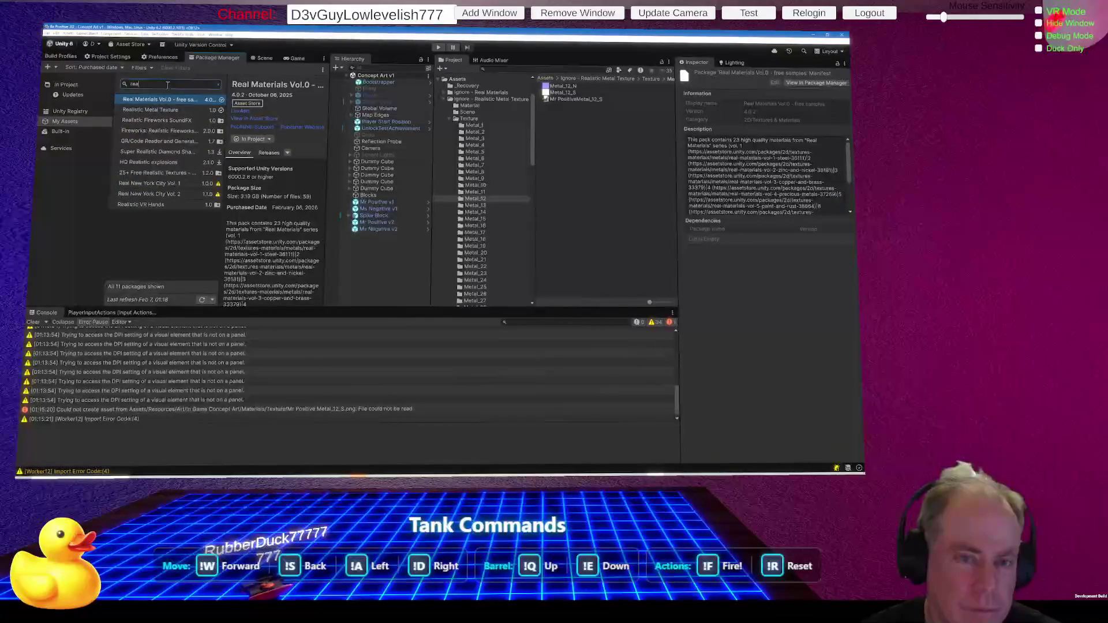
click(171, 110)
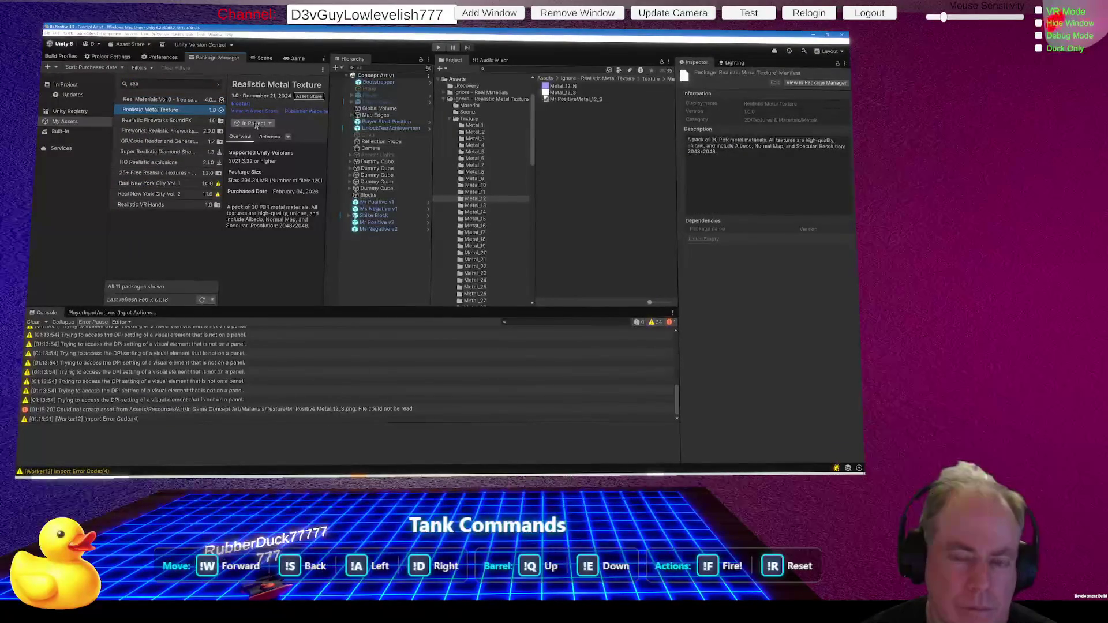
click(256, 124)
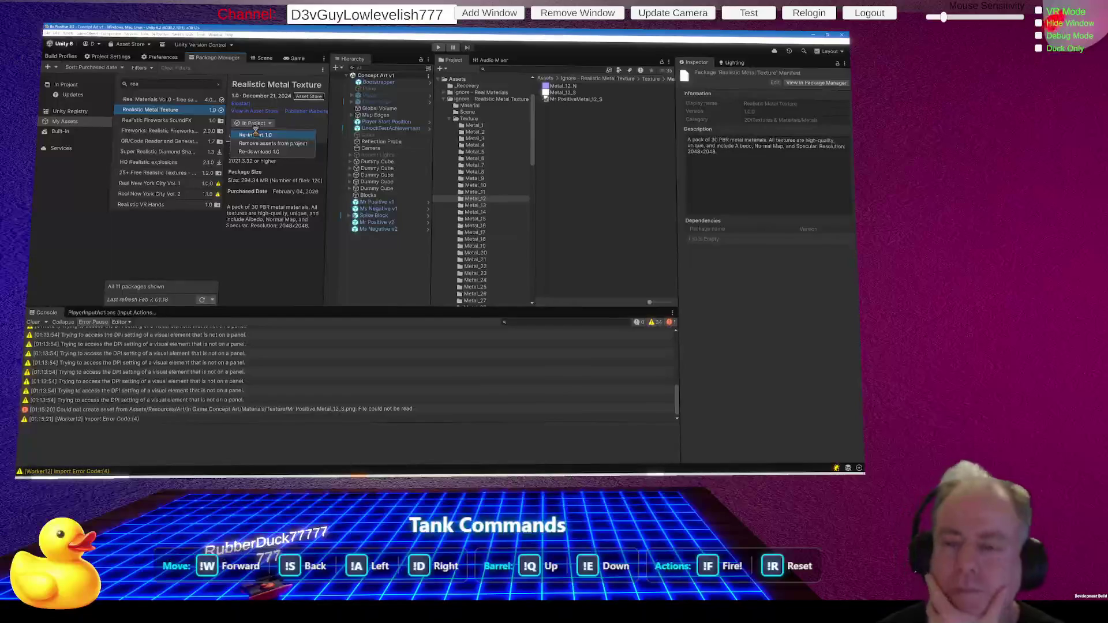
click(256, 135)
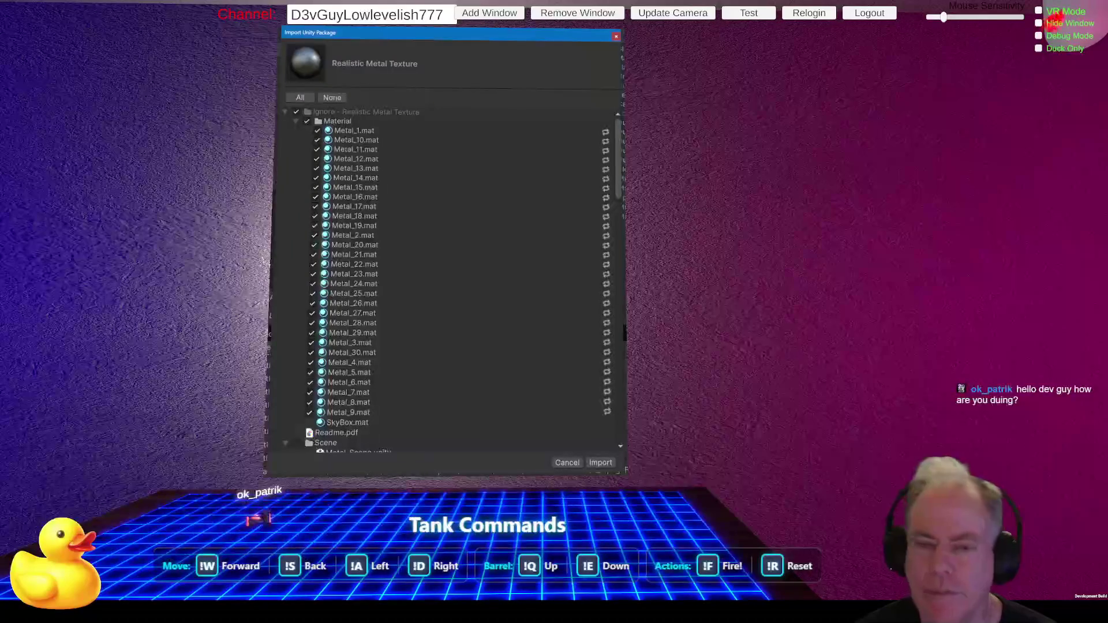
Import all the Realistic Metal Texture package's assets and return to the Scene view of cubes.
click(600, 463)
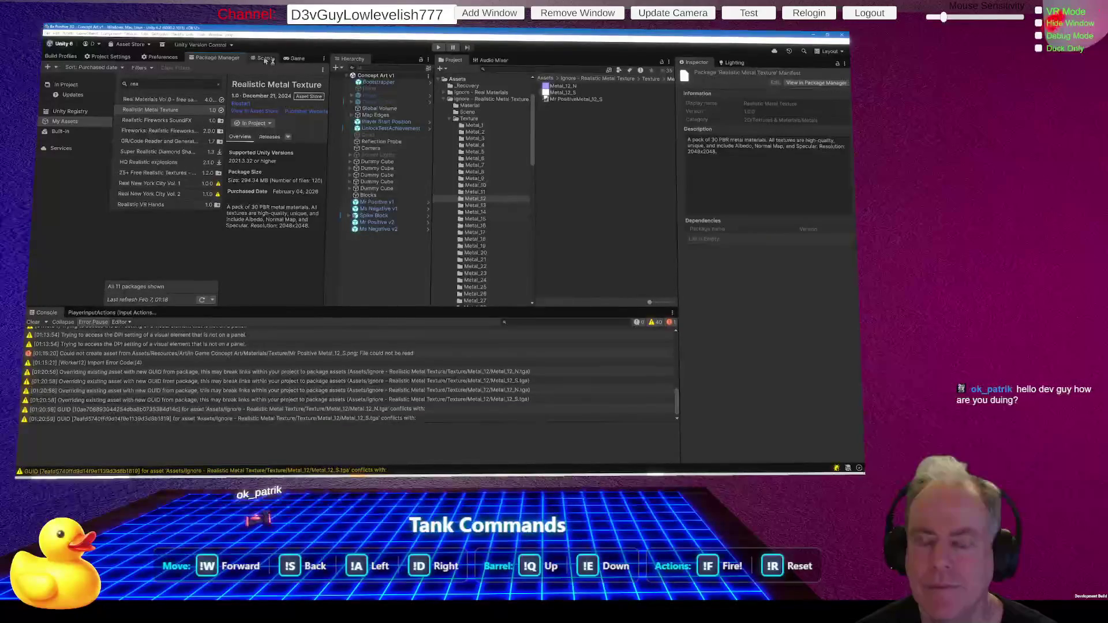
click(264, 59)
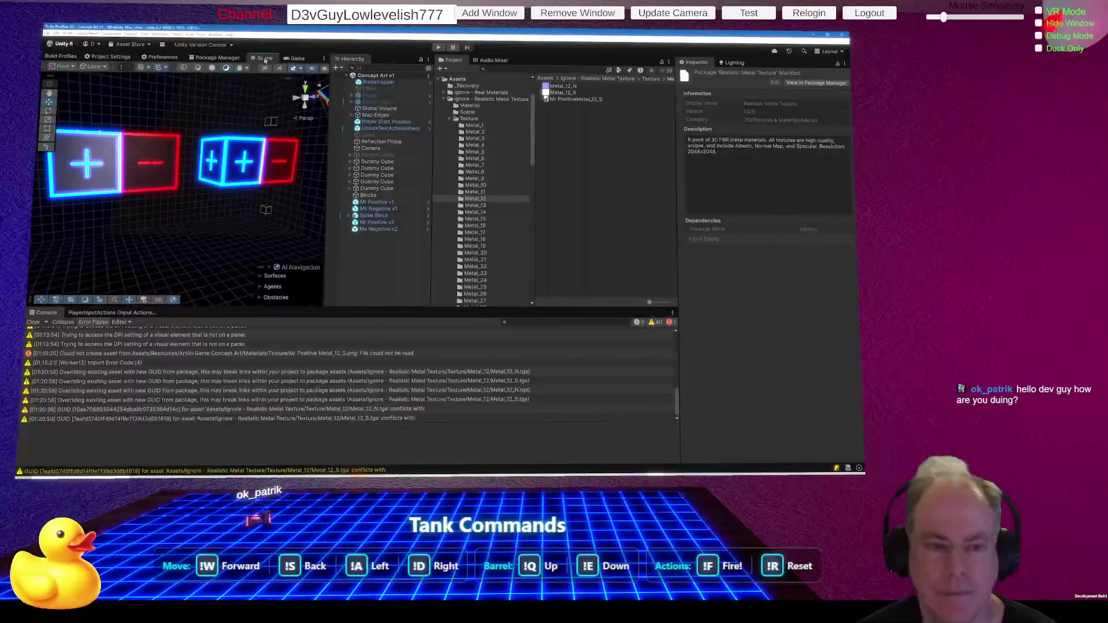
scroll(104, 148, up, 10)
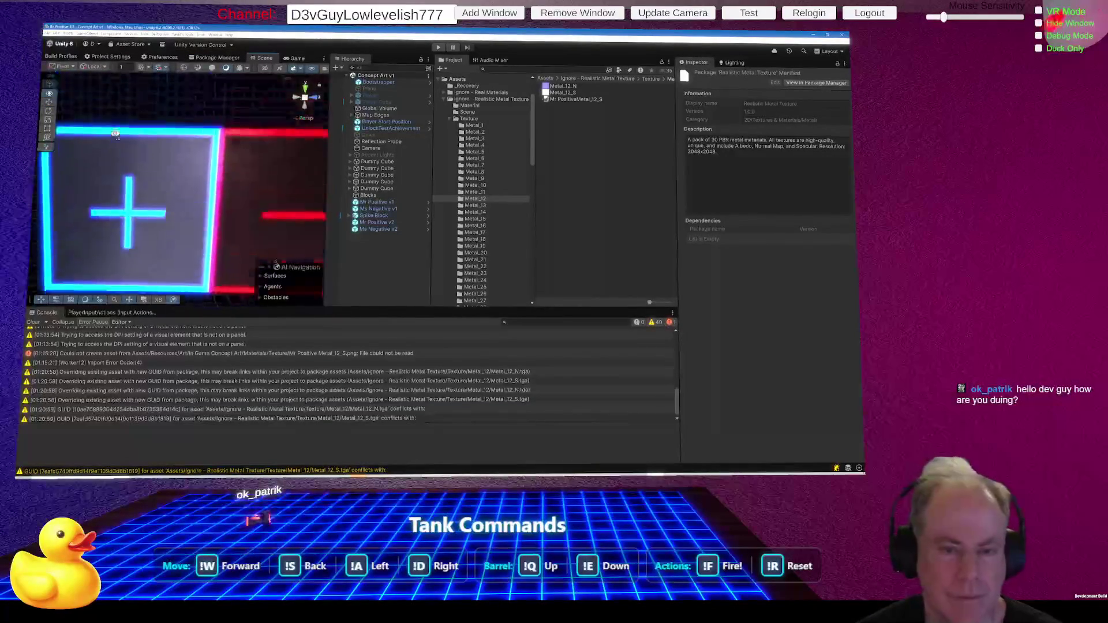
Orbit the Scene view around the plus cube, open the Material folder, and switch to the browser.
drag(104, 149, 188, 146)
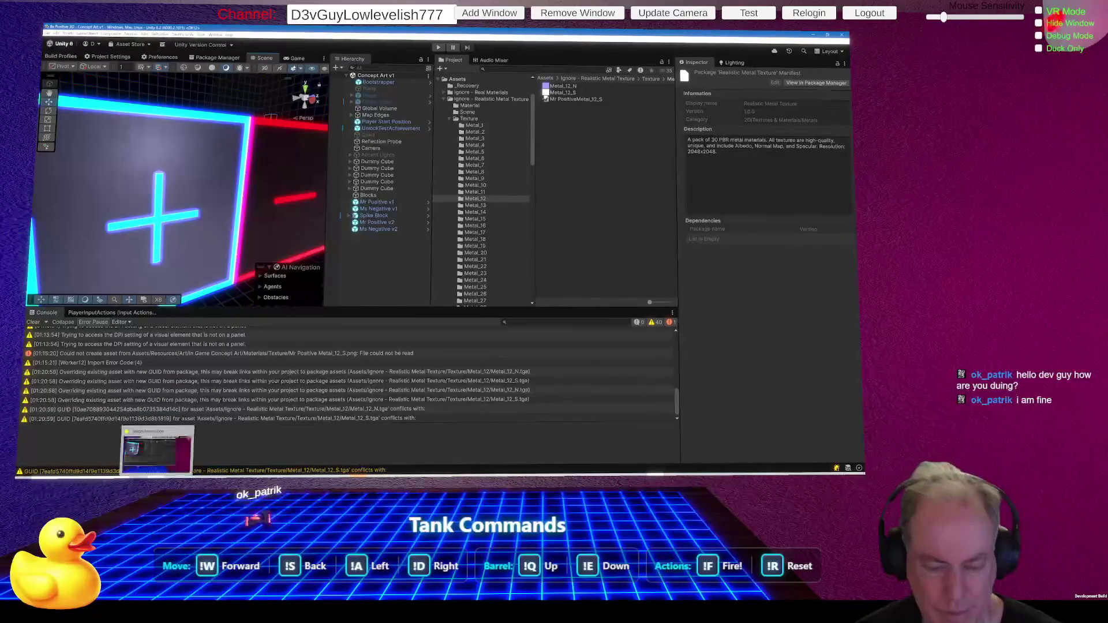
click(155, 457)
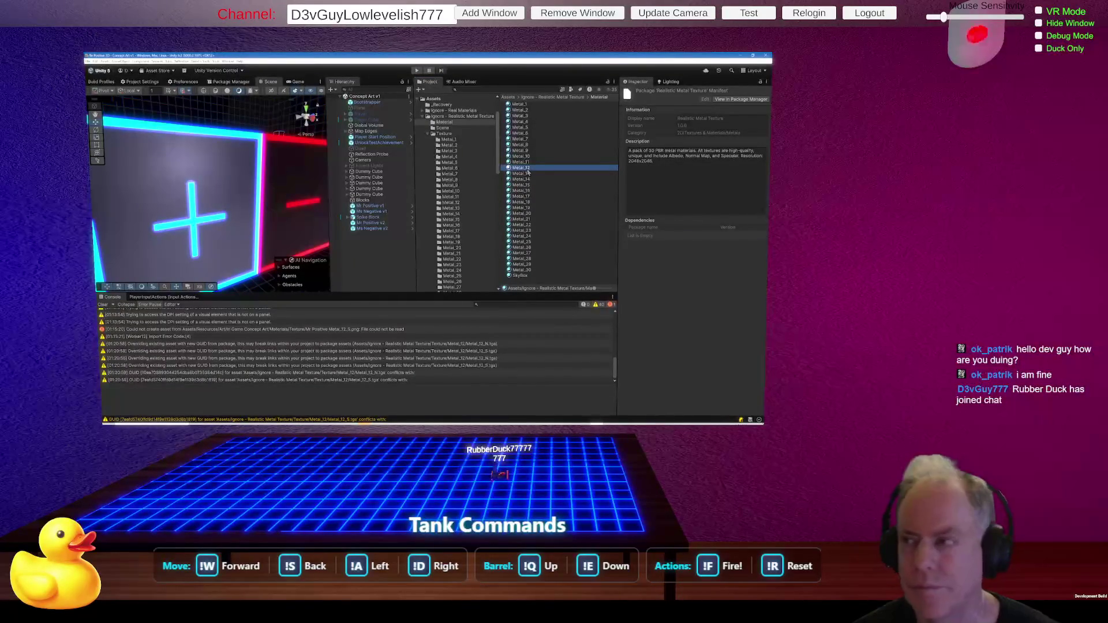
key(alt+Tab)
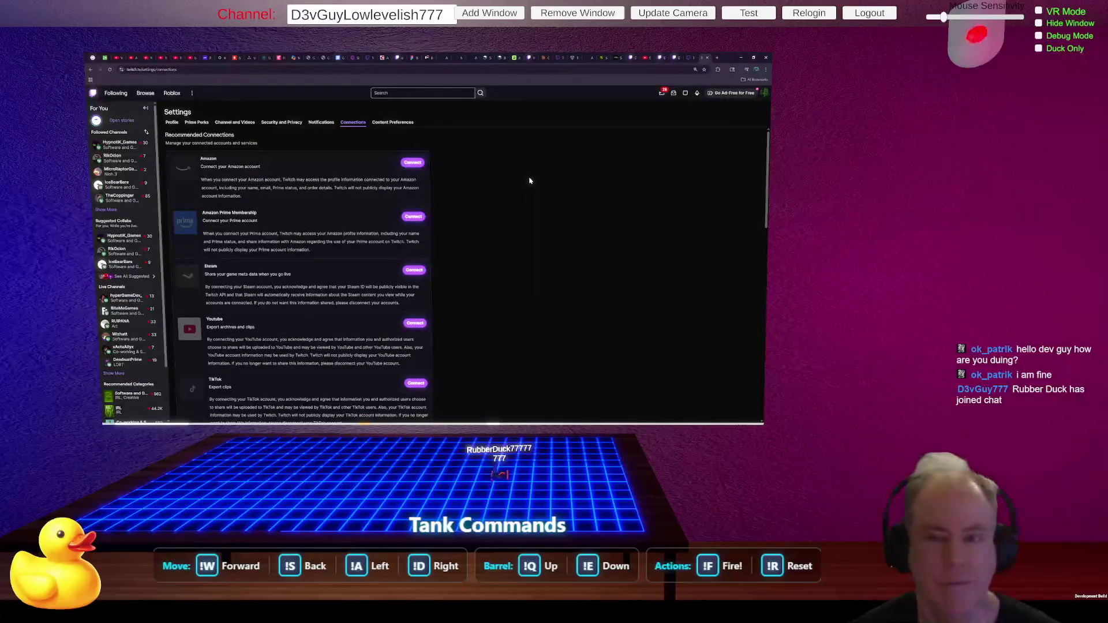
click(710, 60)
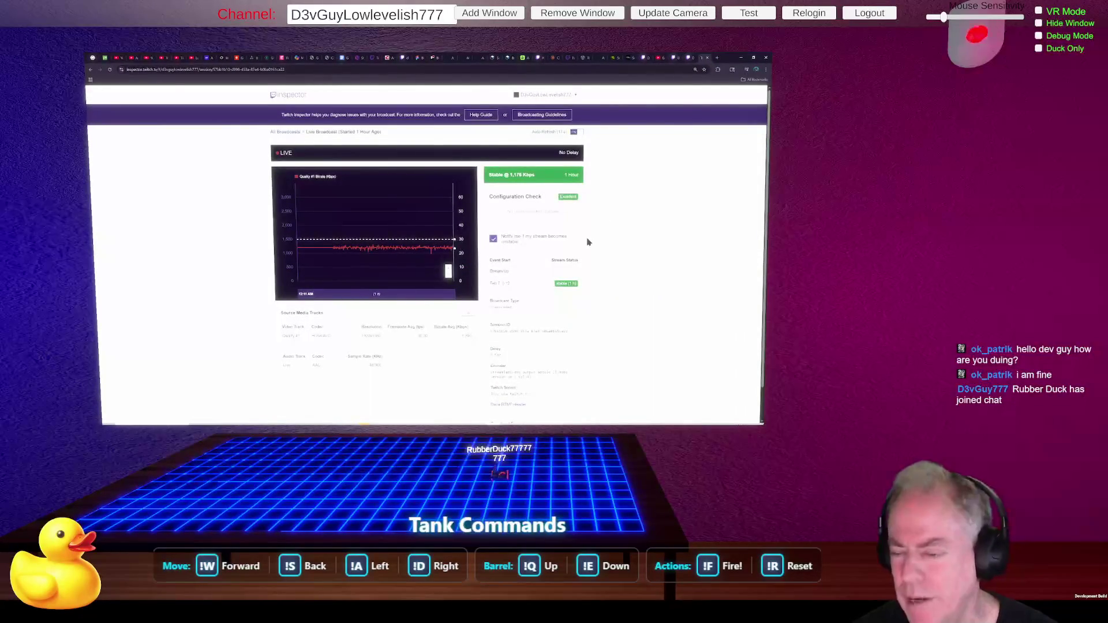
key(alt+Tab)
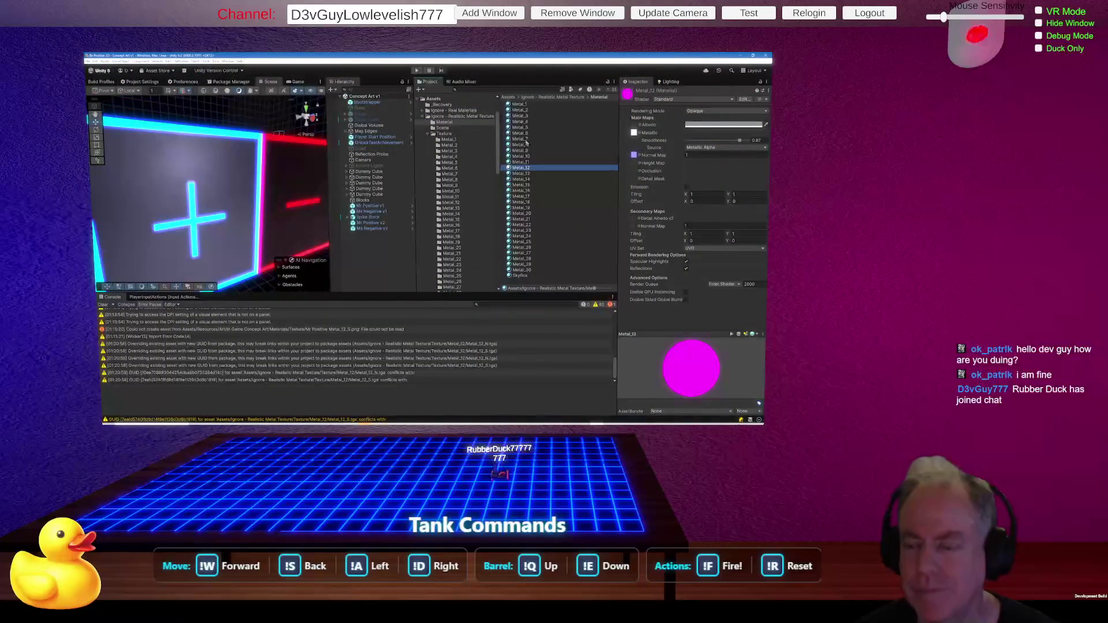
Convert all 30 selected Metal materials to URP, confirm overwriting them, and select Metal_12.
key(ctrl+a)
click(95, 61)
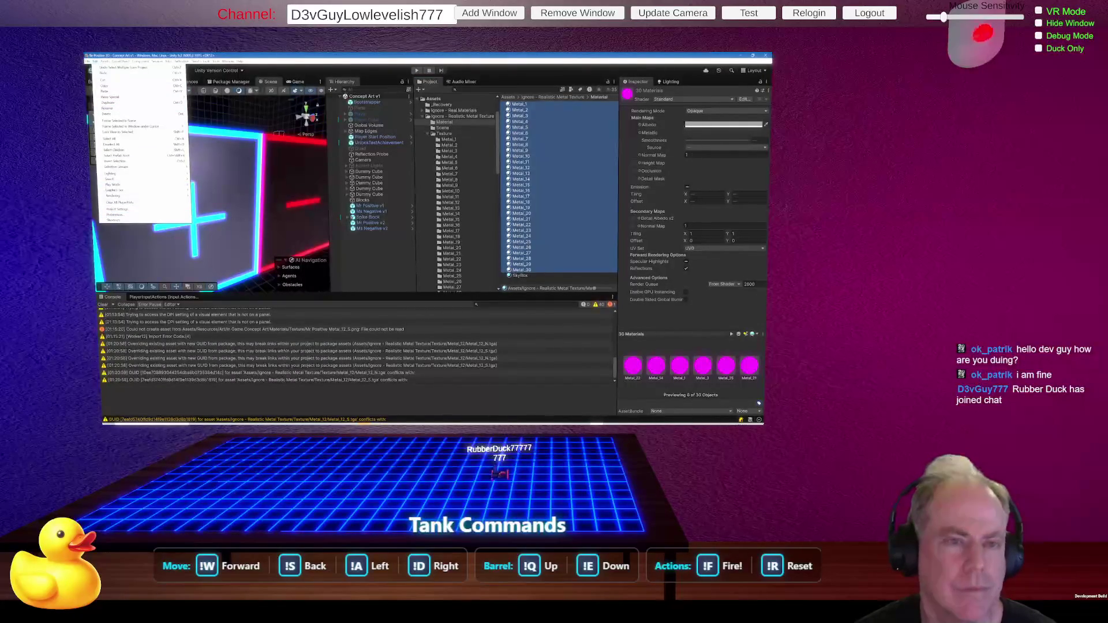
mouse_move(87, 64)
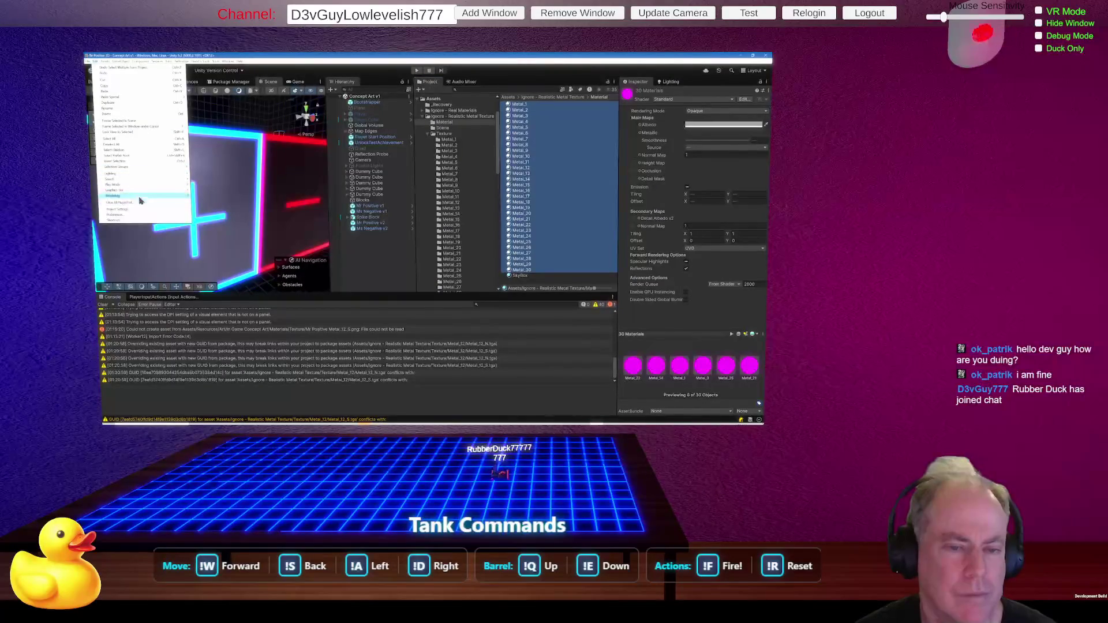
mouse_move(141, 197)
mouse_move(225, 202)
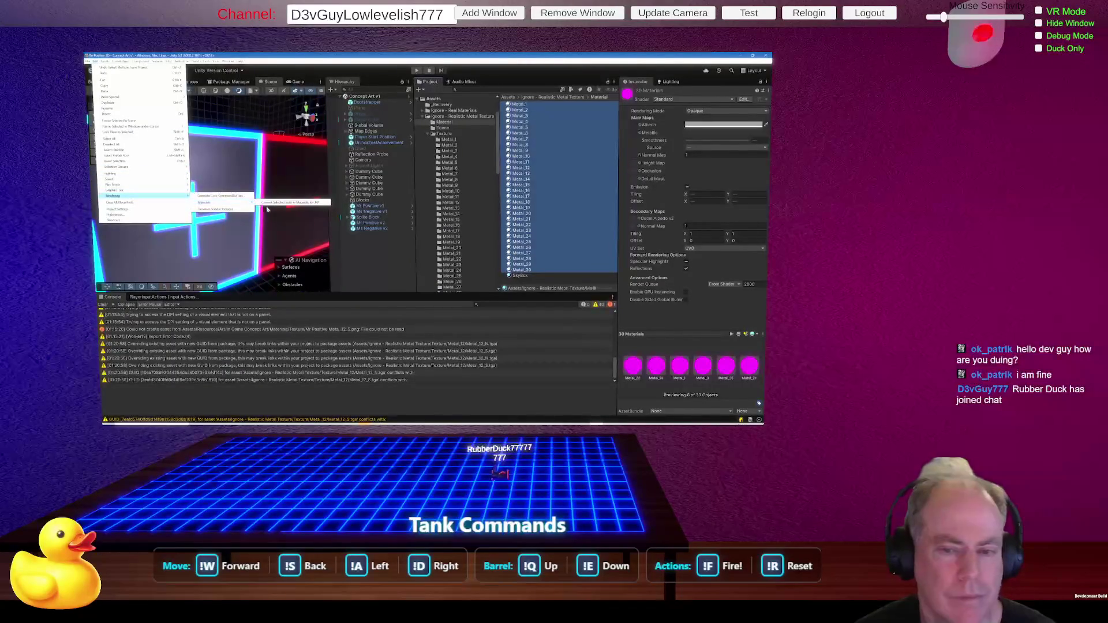
click(288, 203)
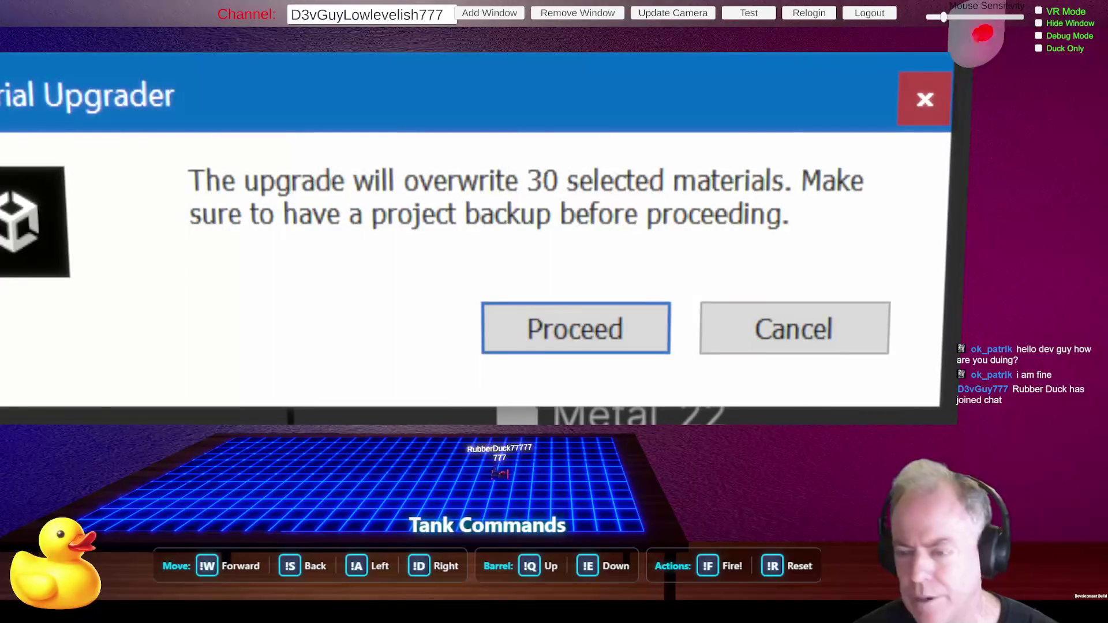
click(620, 328)
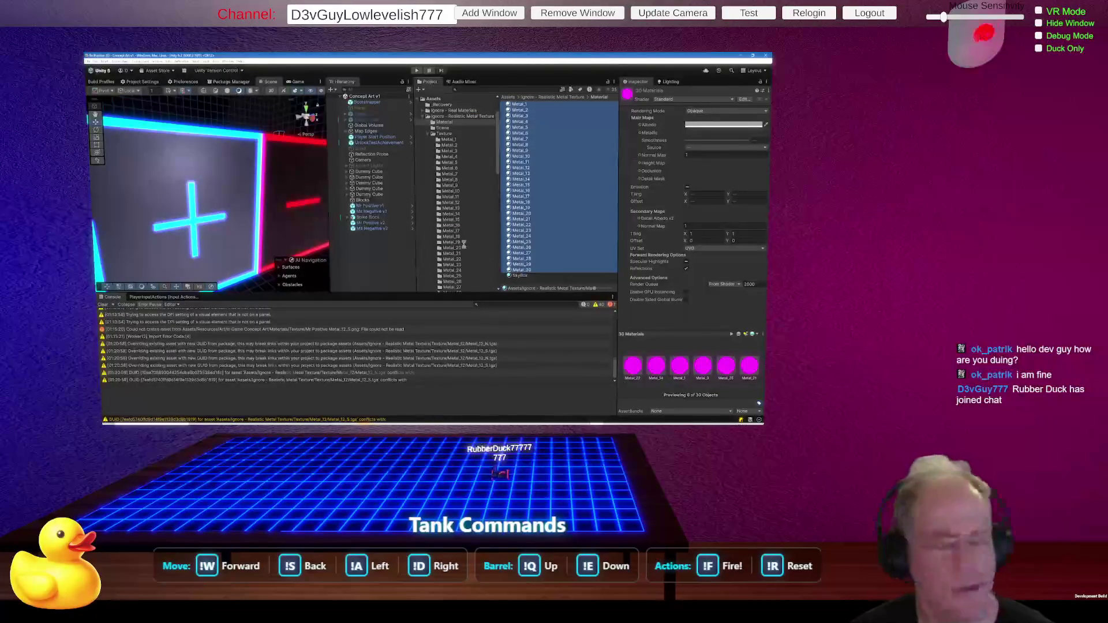
click(535, 169)
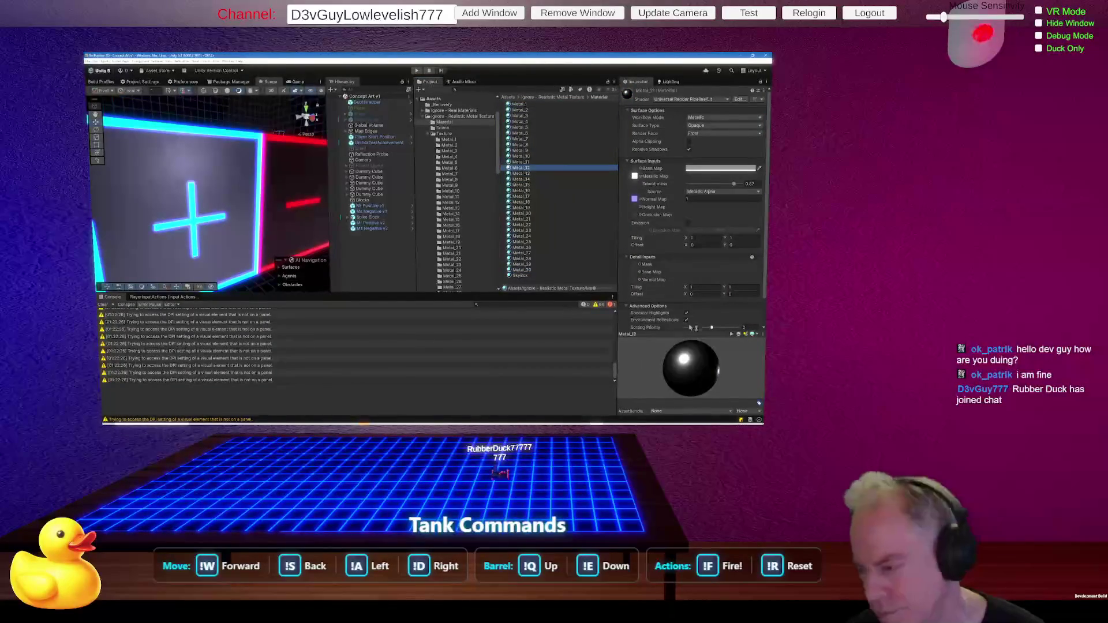
Enlarge the Metal_12 preview sphere and drag the material over the red wall to preview it.
drag(695, 332, 698, 293)
drag(703, 258, 704, 231)
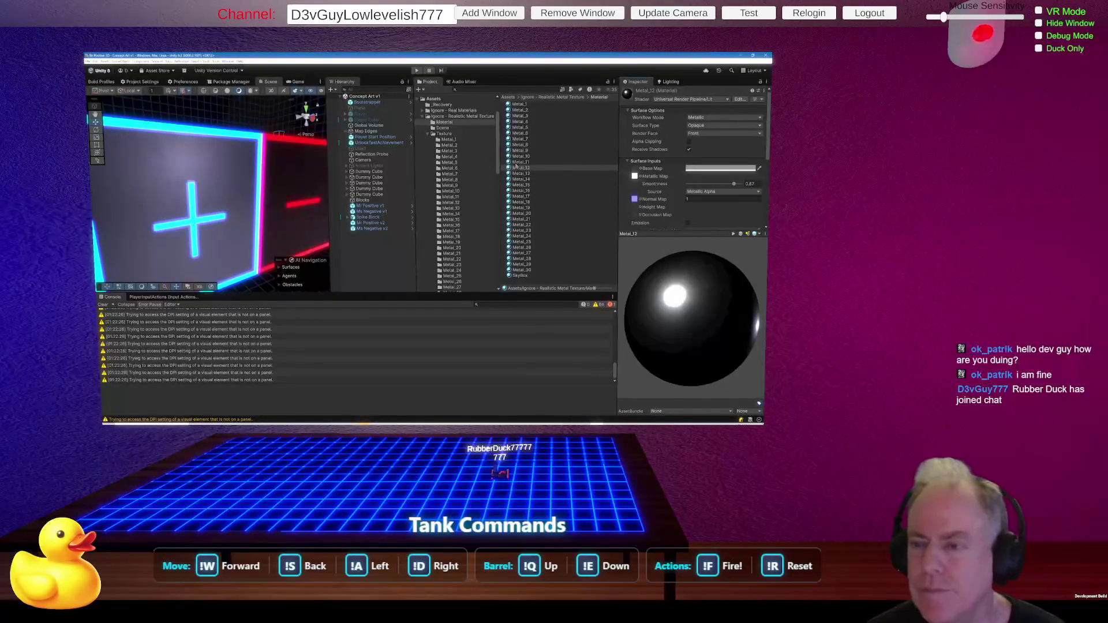
right_click(475, 213)
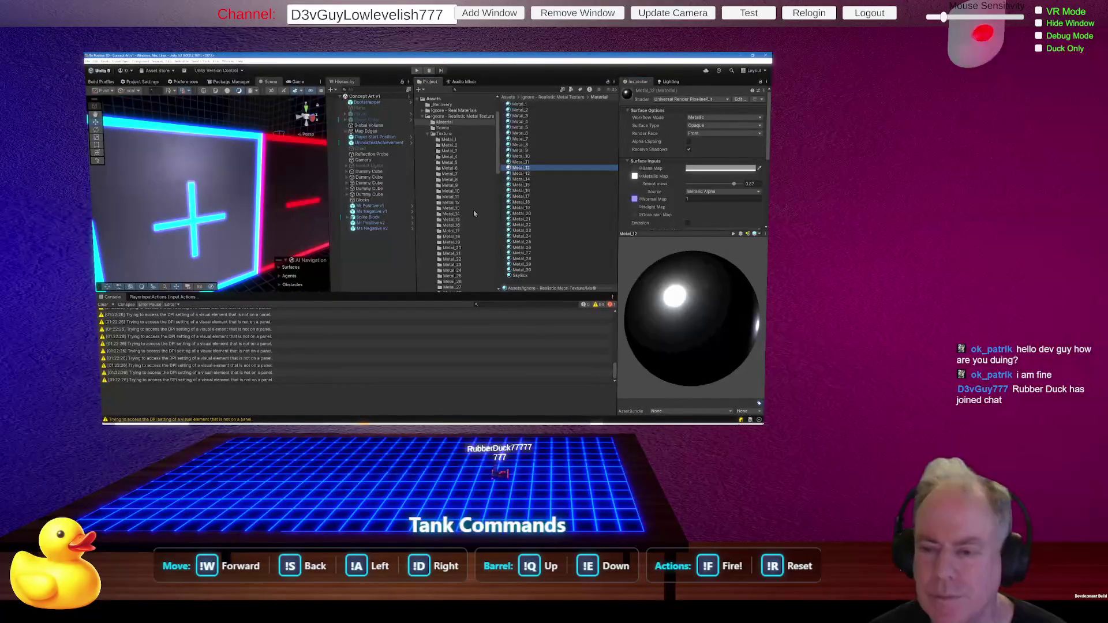
right_click(457, 204)
right_click(456, 204)
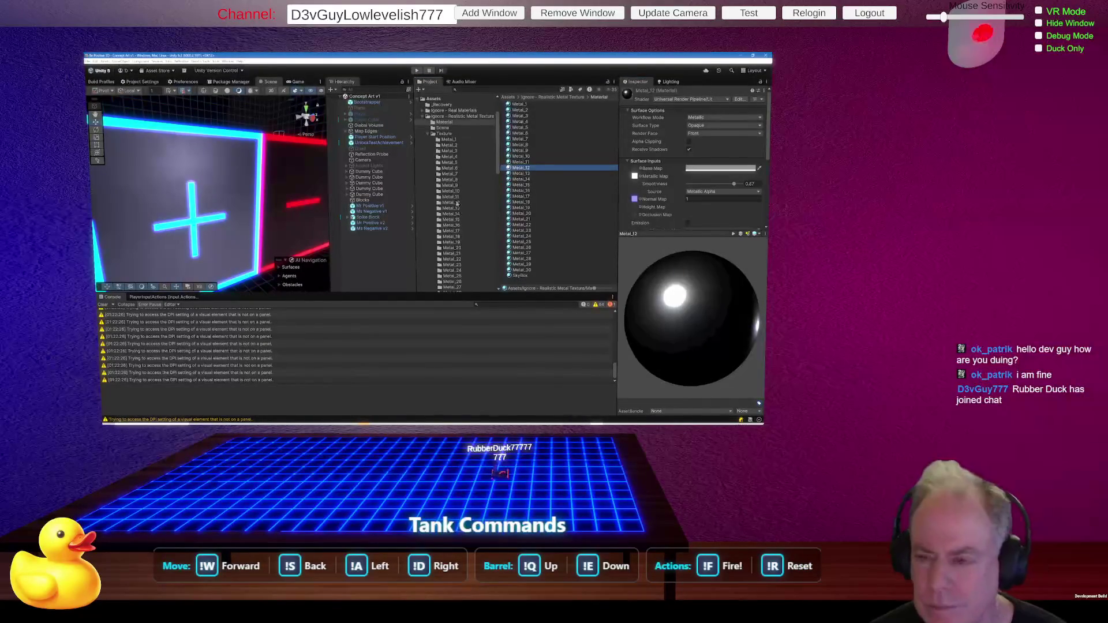
right_click(484, 169)
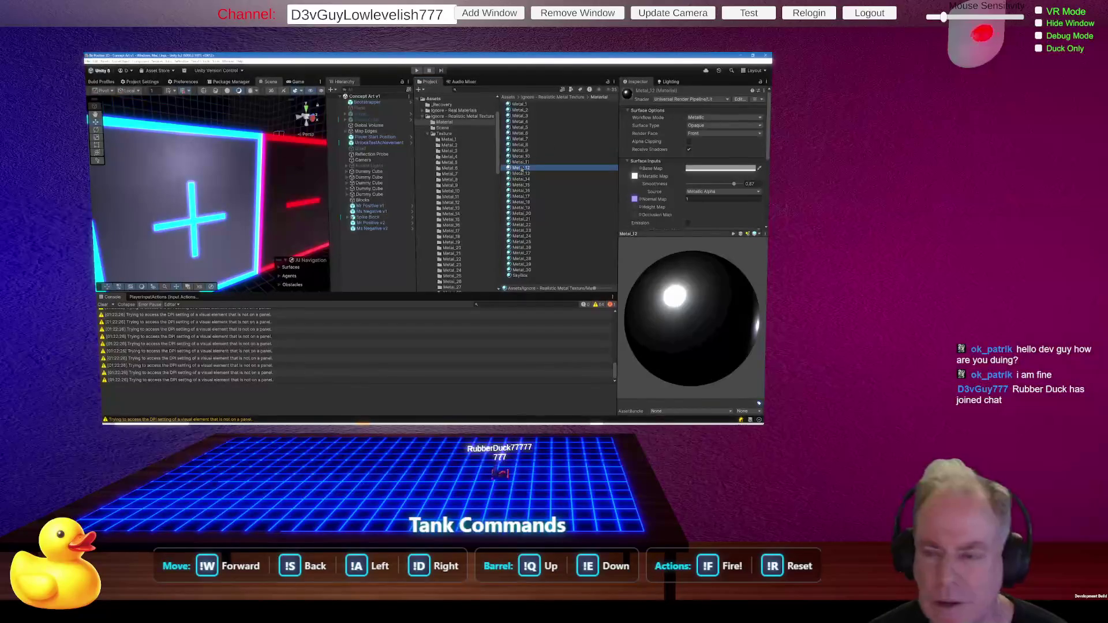
drag(523, 169, 293, 183)
Fly around the scene past the red cube, grey block and floor.
right_click(292, 183)
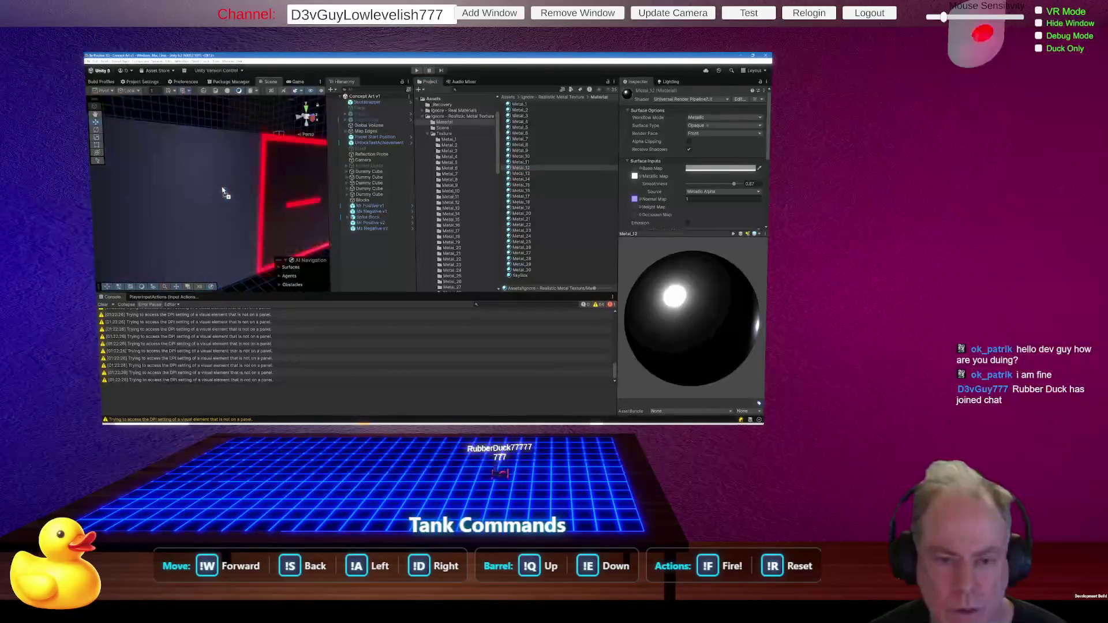
right_click(226, 193)
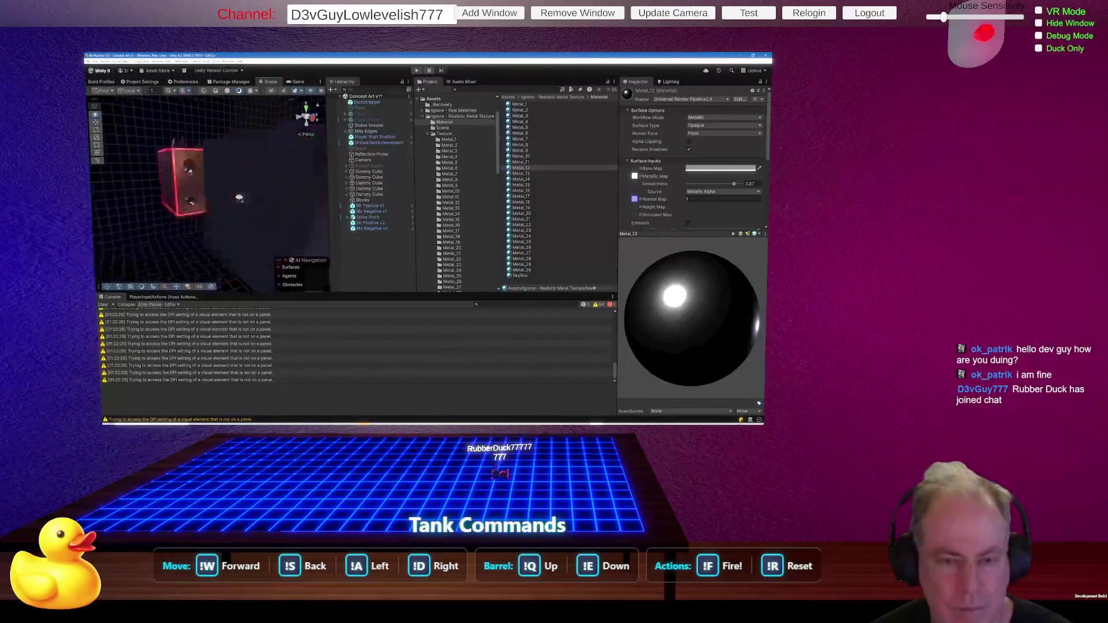
right_click(285, 290)
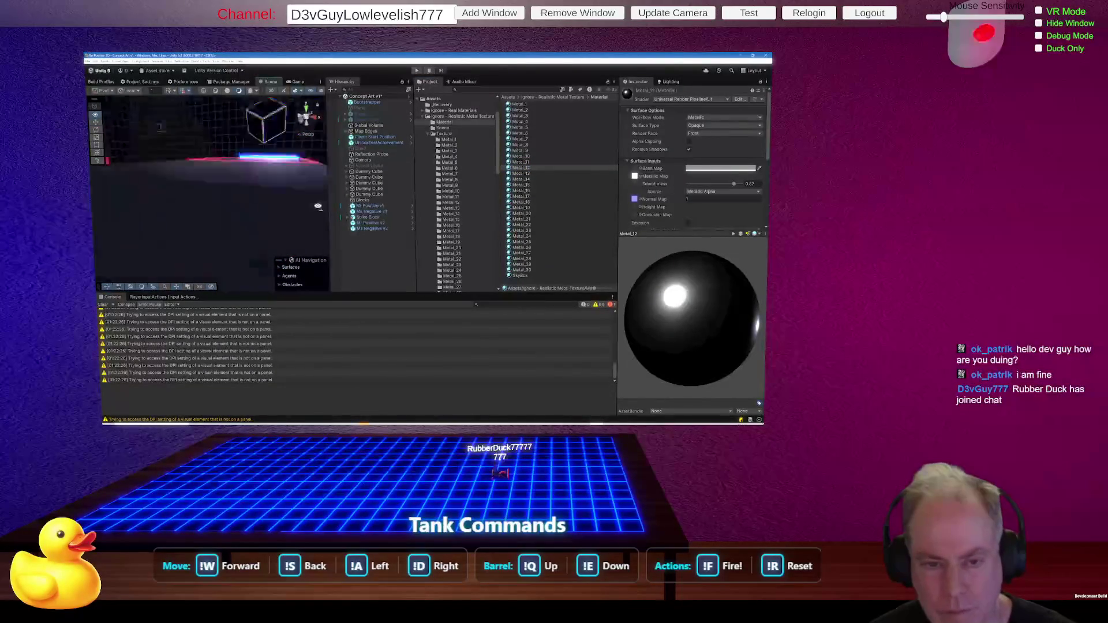
right_click(285, 291)
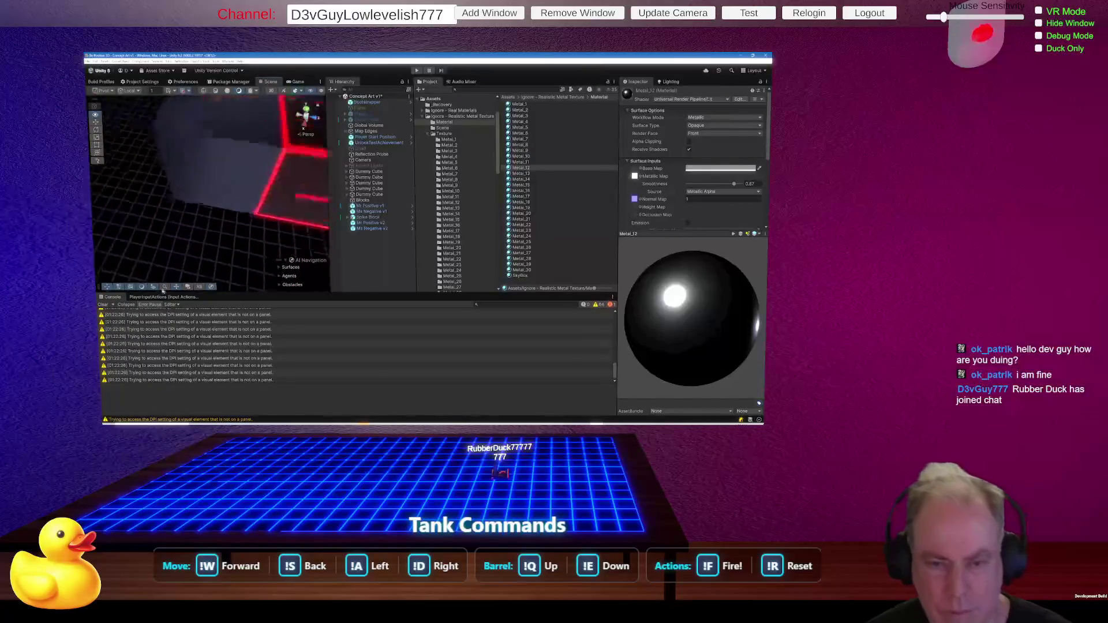
right_click(146, 238)
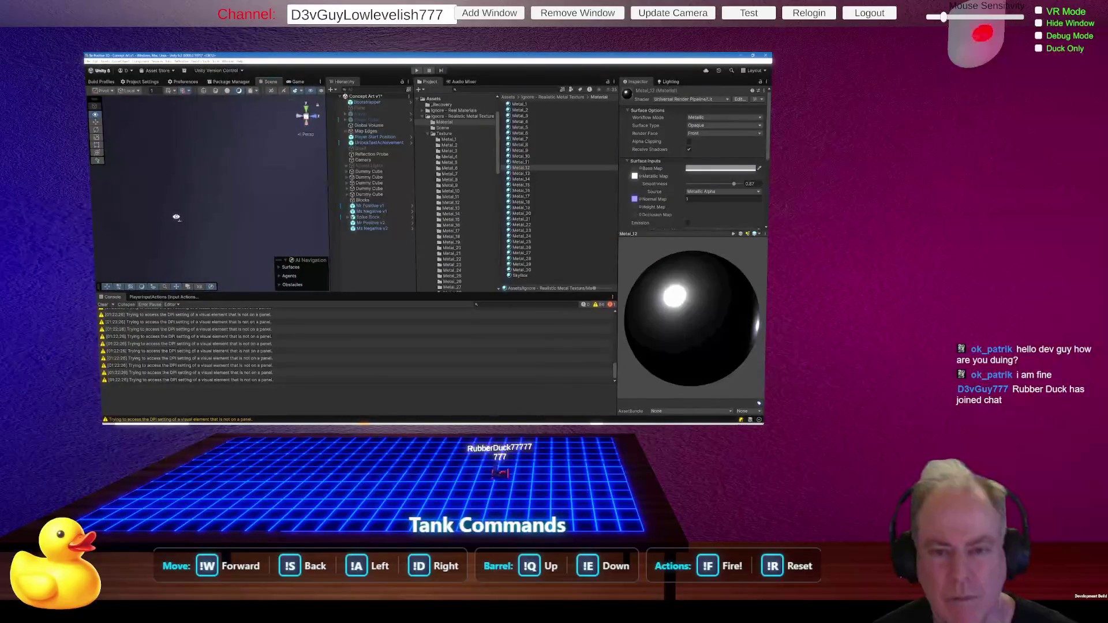
right_click(181, 208)
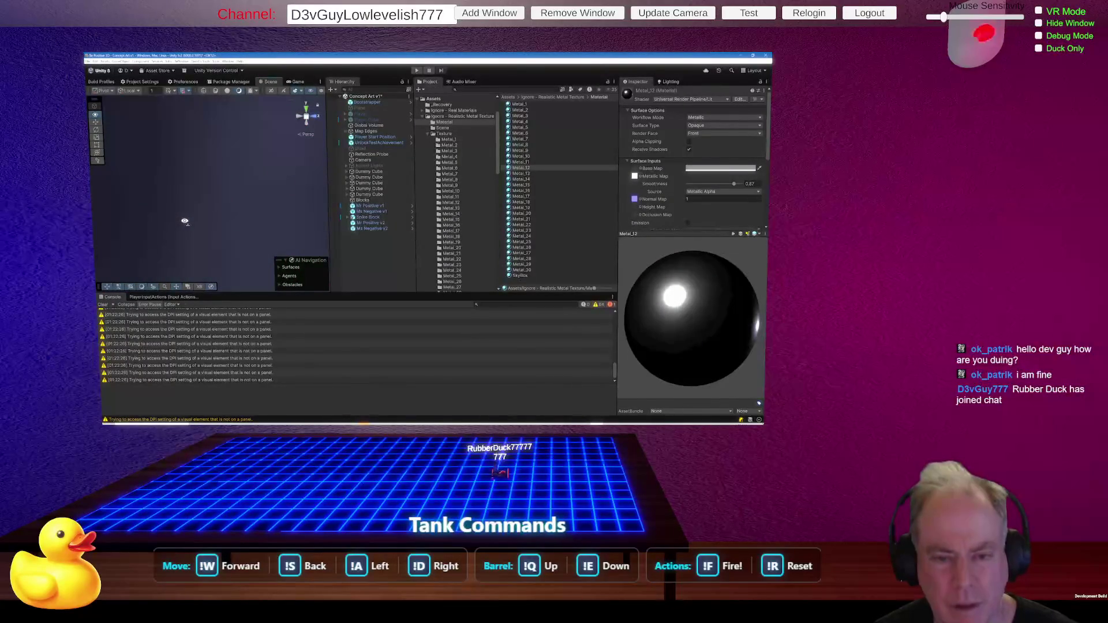
right_click(186, 209)
right_click(198, 253)
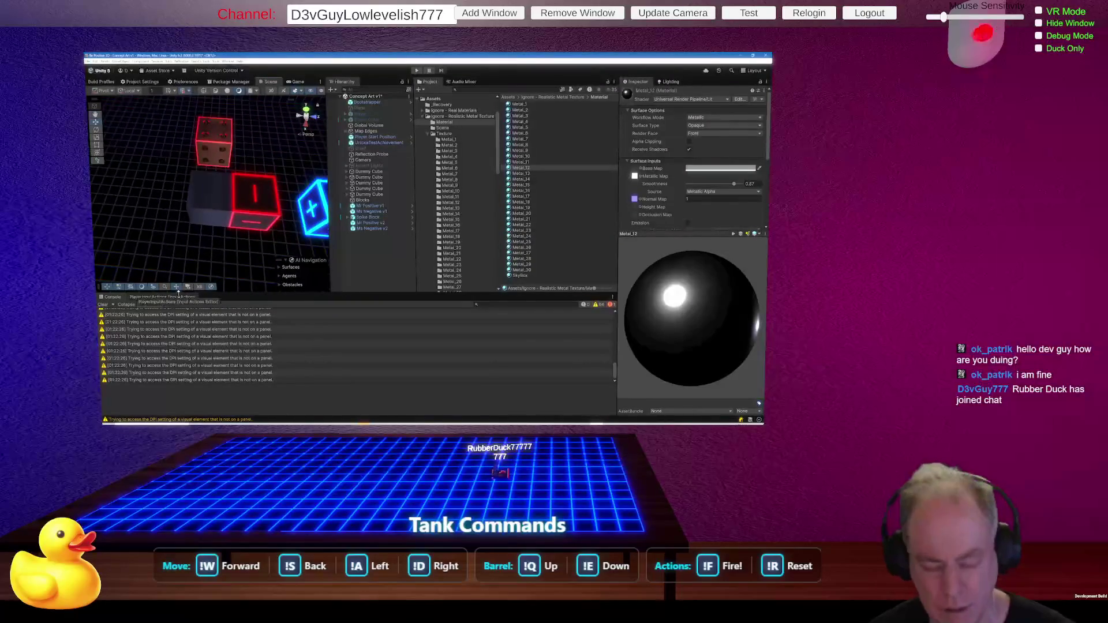
Zoom in, orbit above the blue plus cube, and select Mr Positive v1.
scroll(198, 239, up, 5)
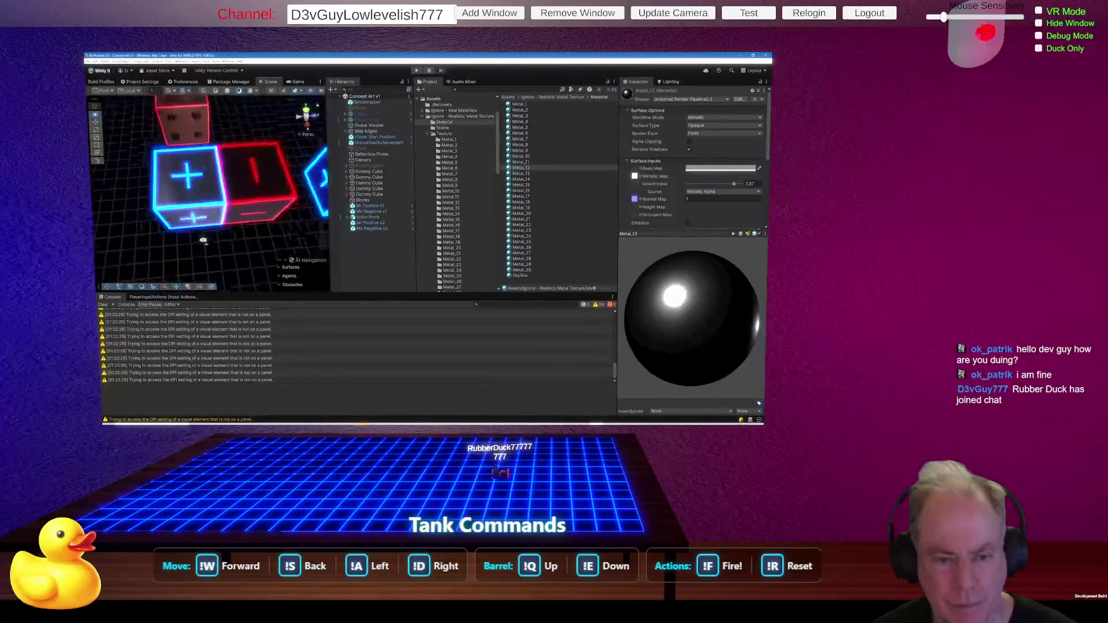
drag(198, 239, 172, 225)
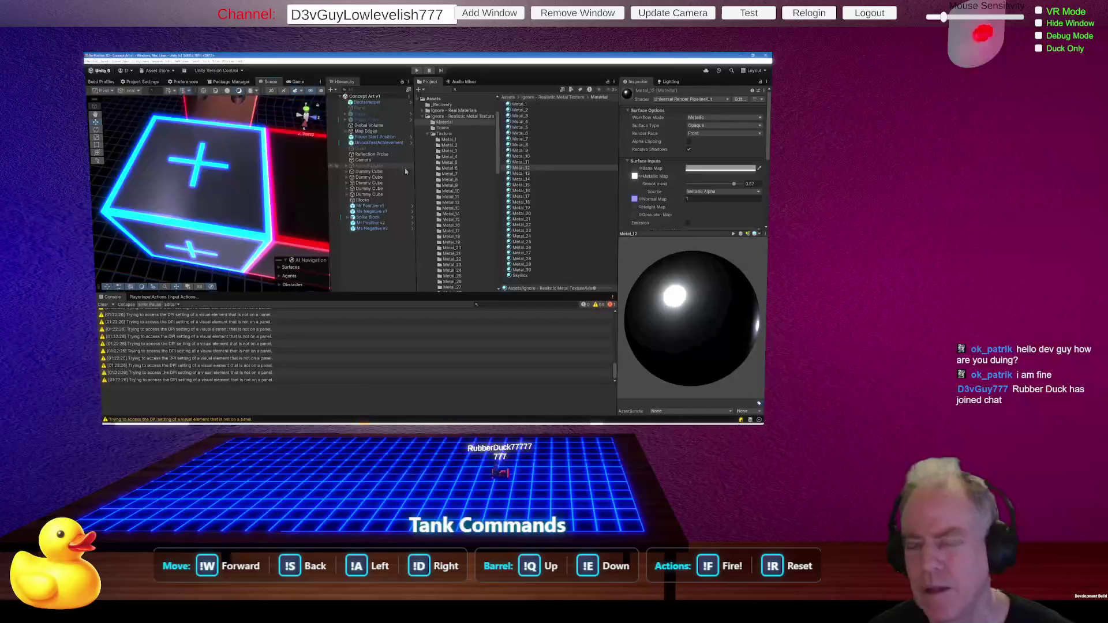
click(280, 201)
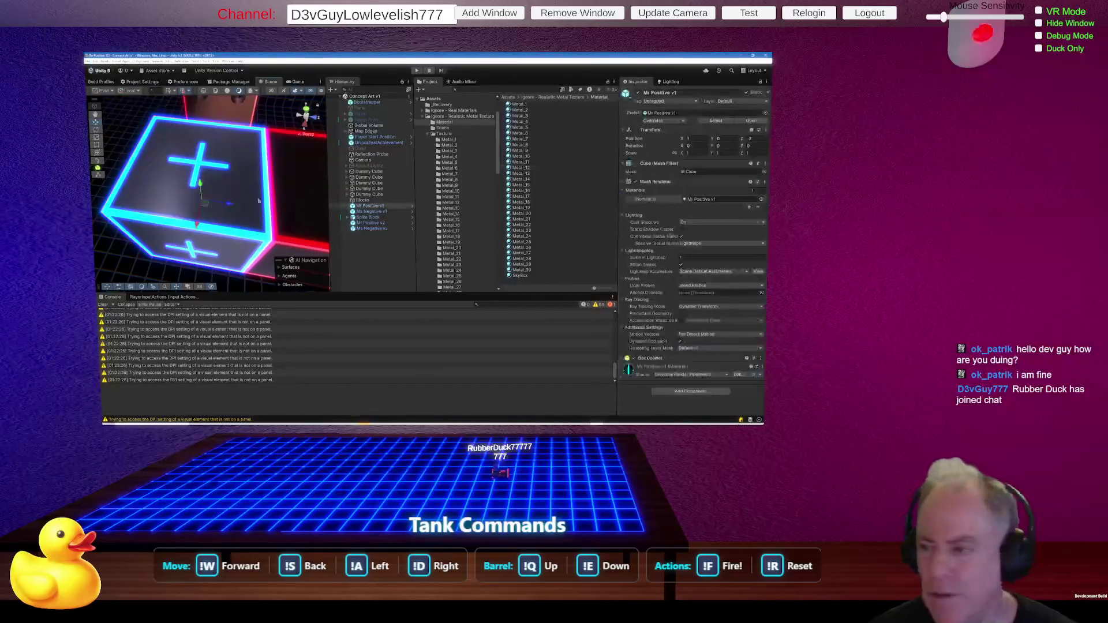
Locate the Mr Positive v1 material and review its emission and tiling settings.
click(721, 199)
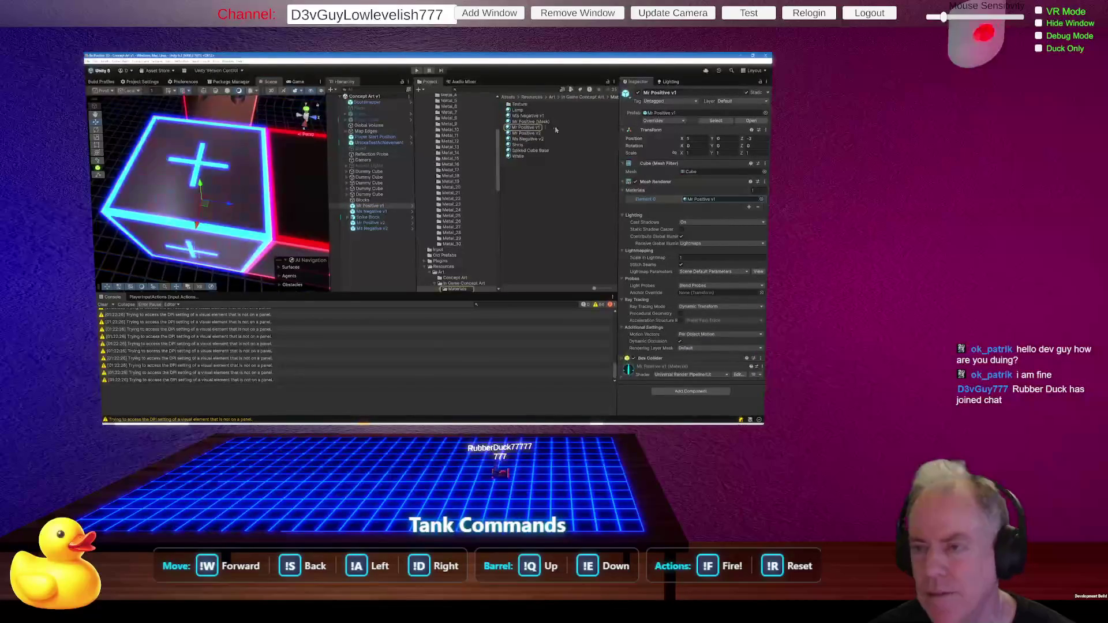
click(539, 127)
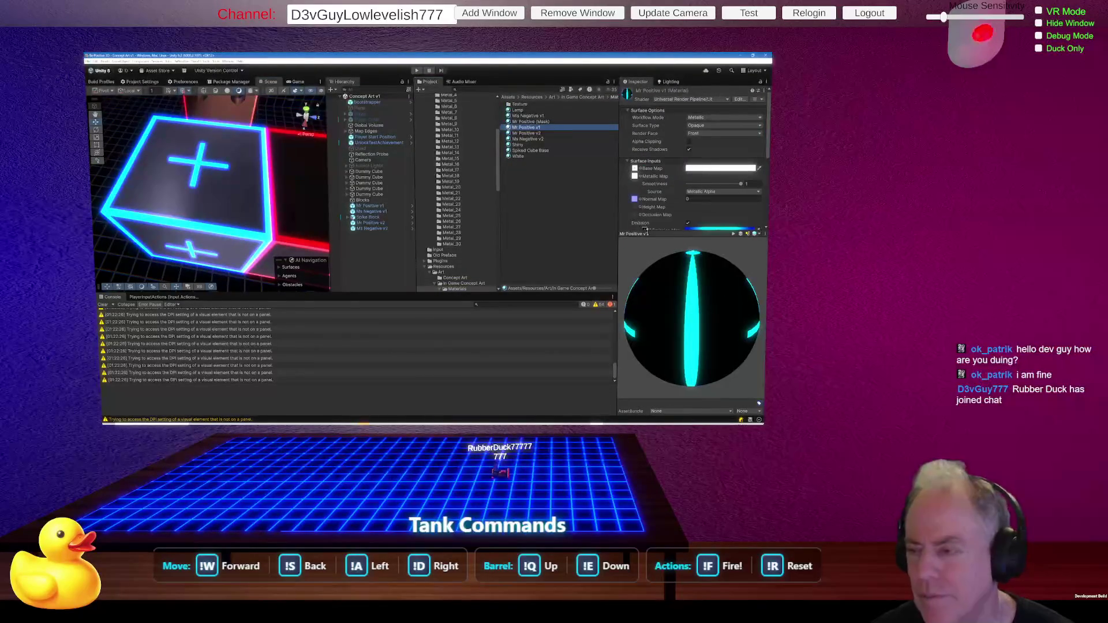
drag(669, 235, 668, 283)
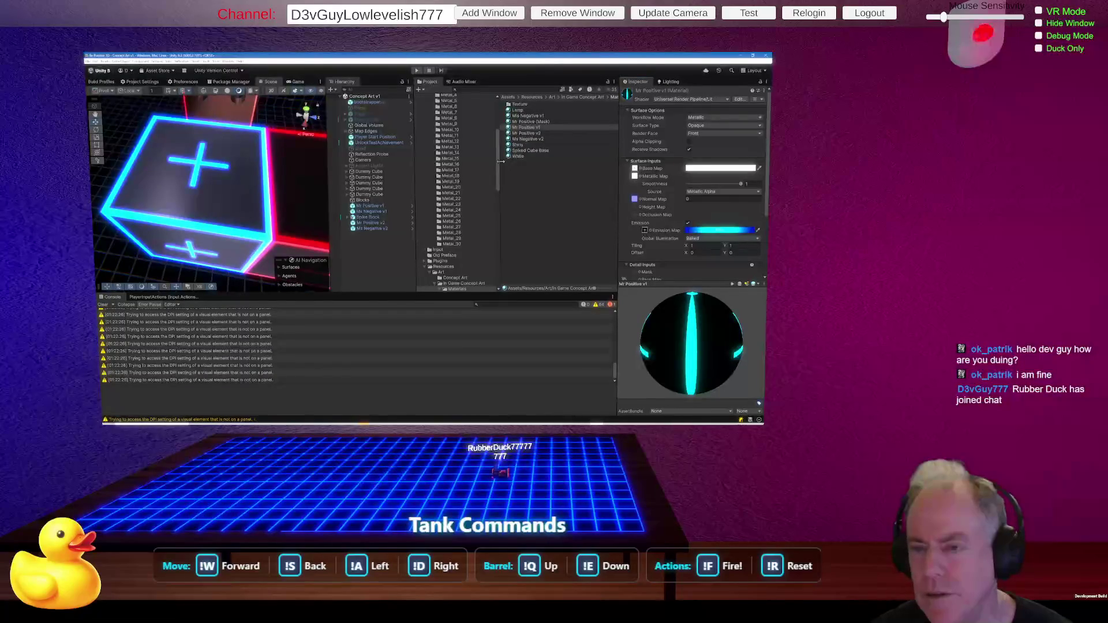
Permanently delete the stray Mr PositiveMetal_12_S.xcf from the Metal_12 folder, then reselect the cube.
click(448, 141)
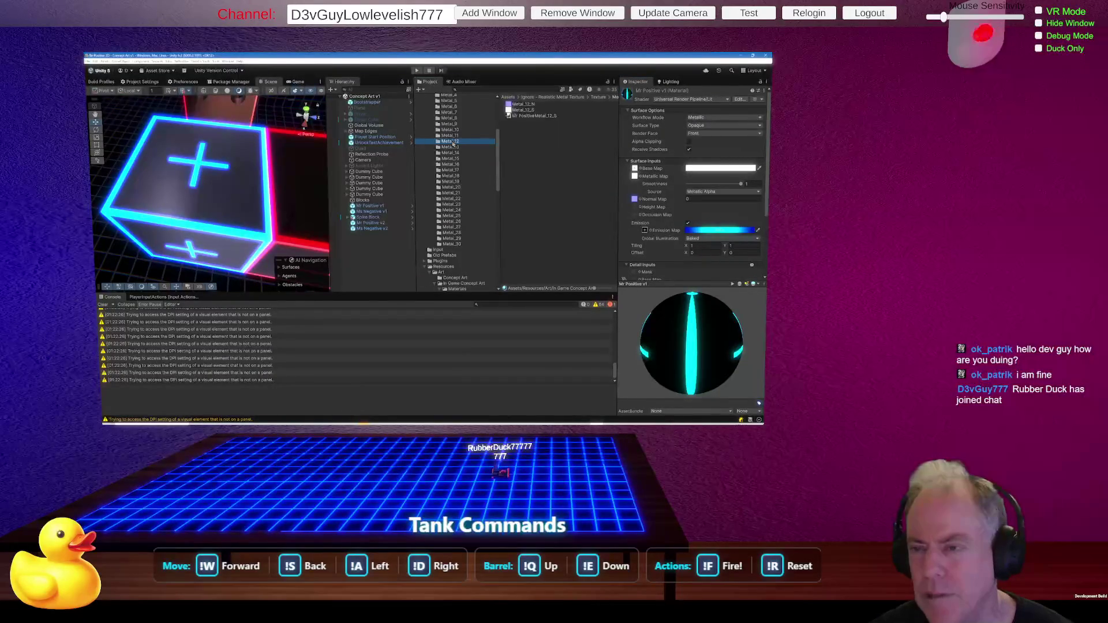
click(534, 116)
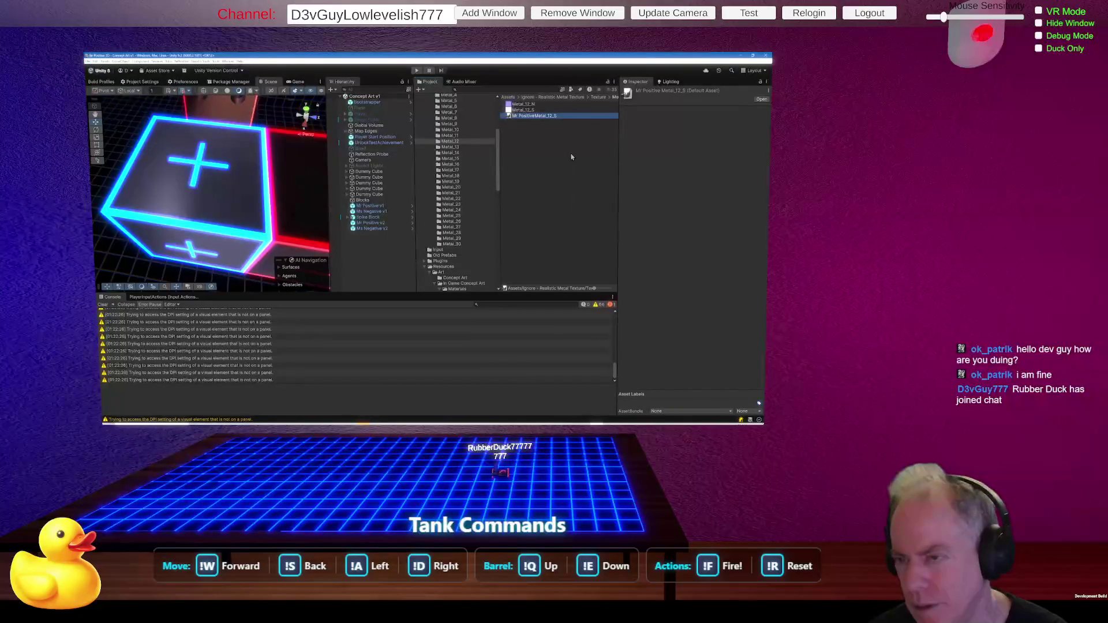
key(Delete)
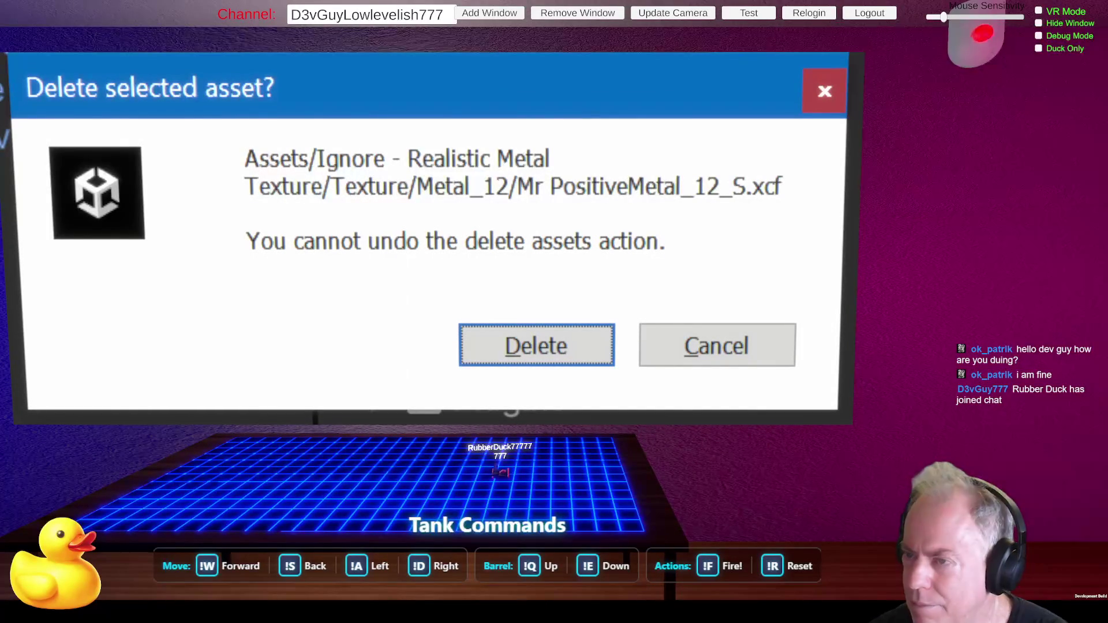
click(568, 354)
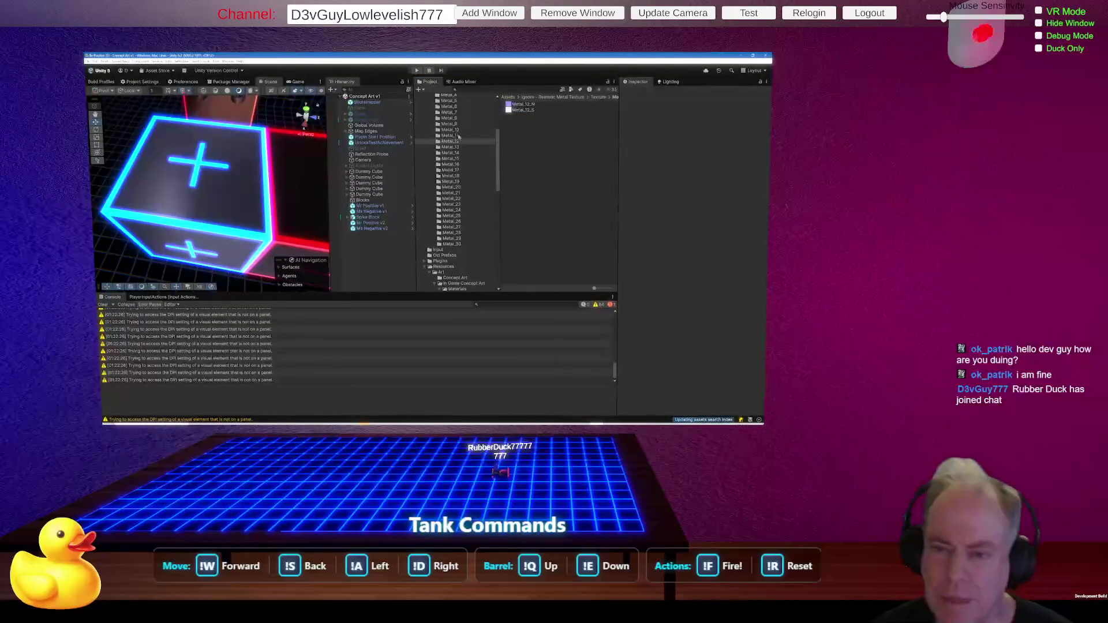
click(221, 213)
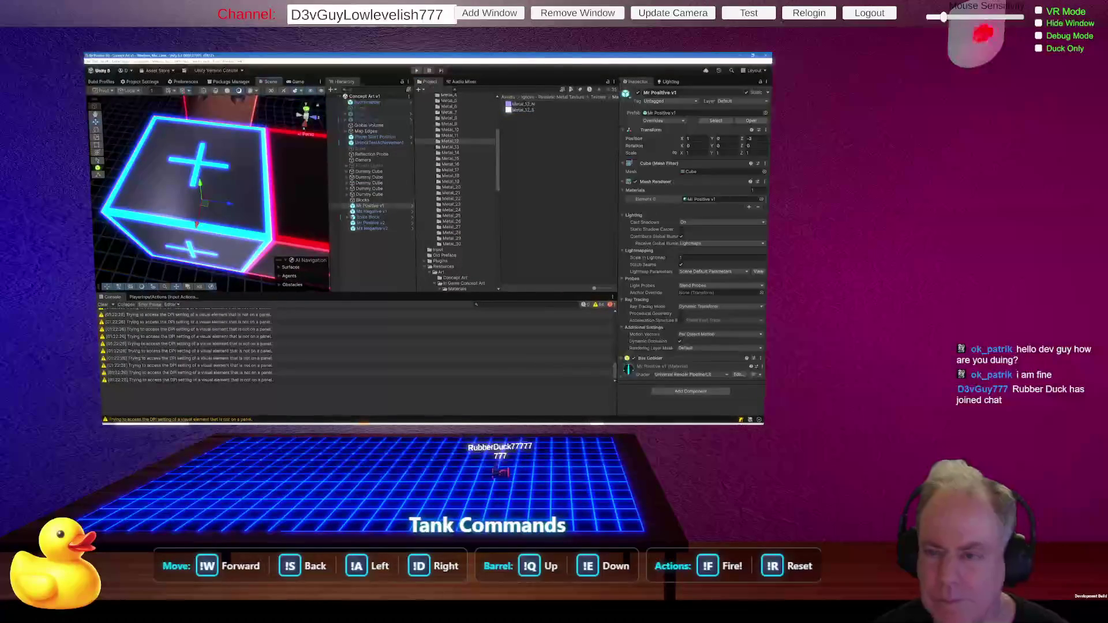
Locate the cube's material and open the concept art Texture folder.
click(697, 199)
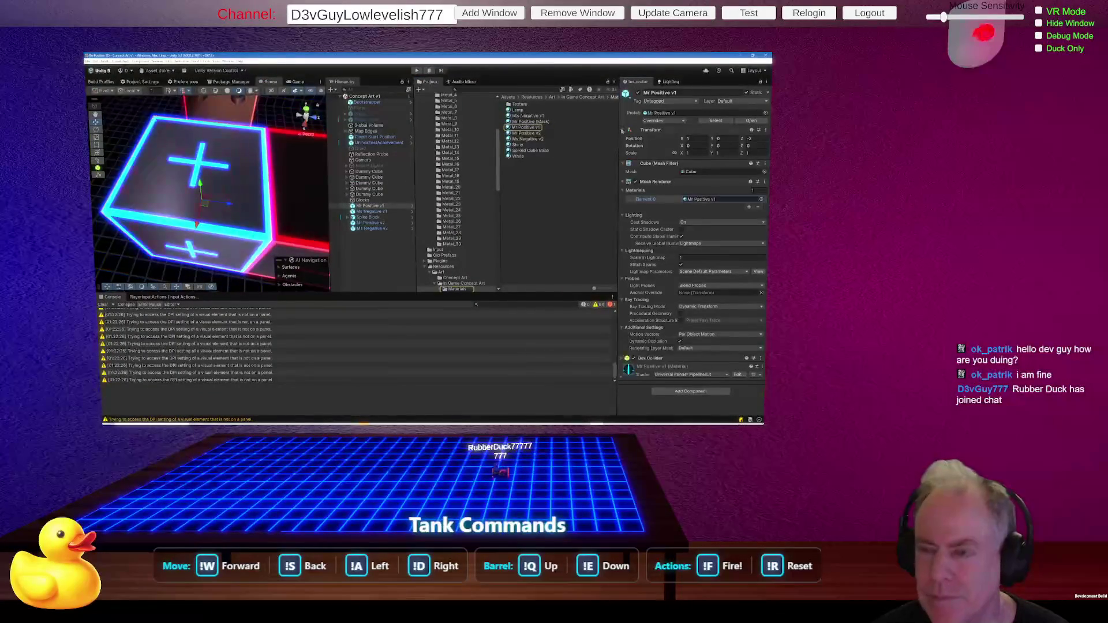
double_click(519, 105)
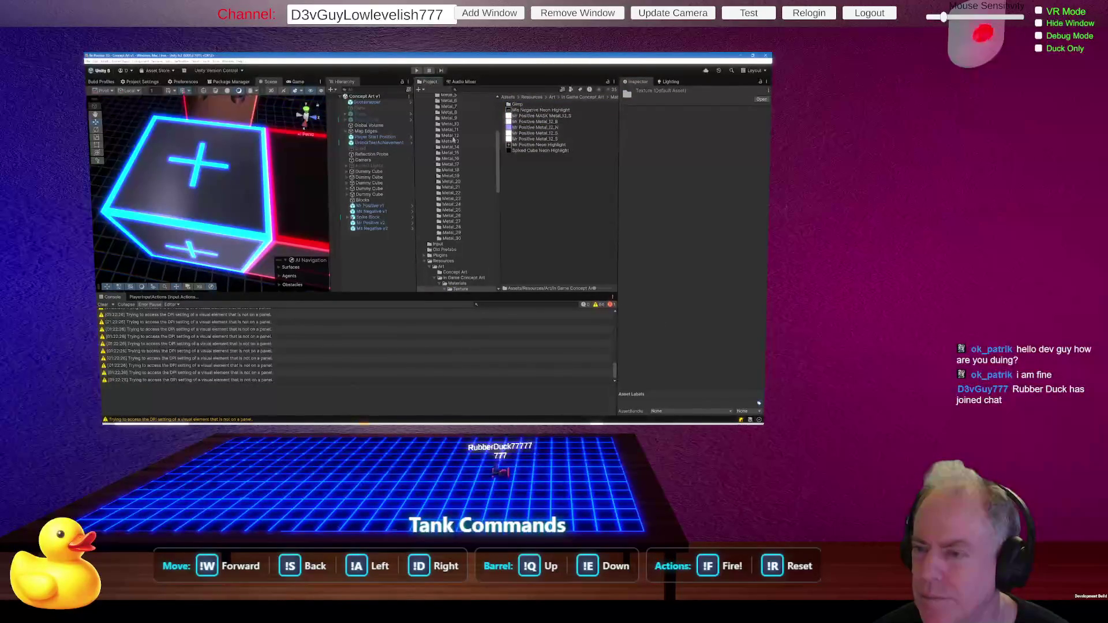
scroll(472, 185, up, 6)
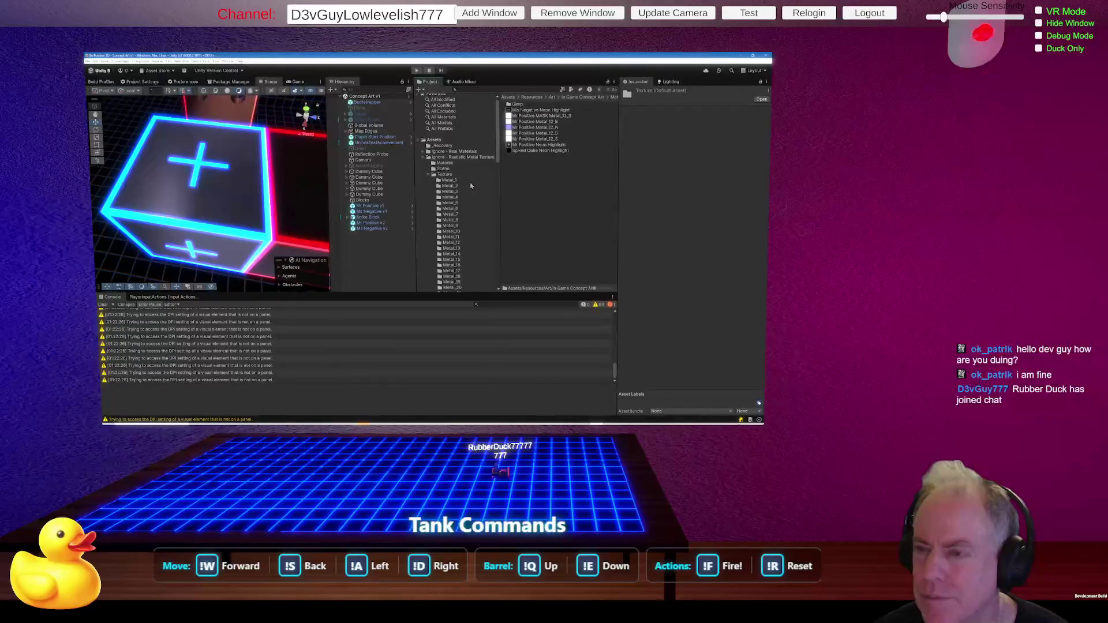
scroll(471, 185, down, 6)
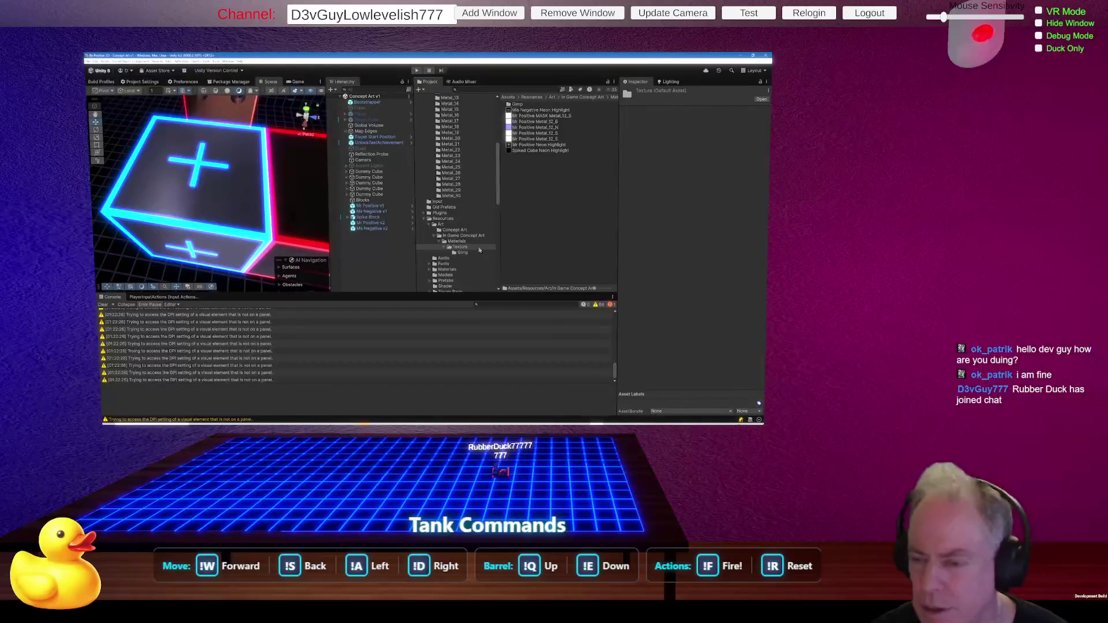
scroll(461, 198, up, 2)
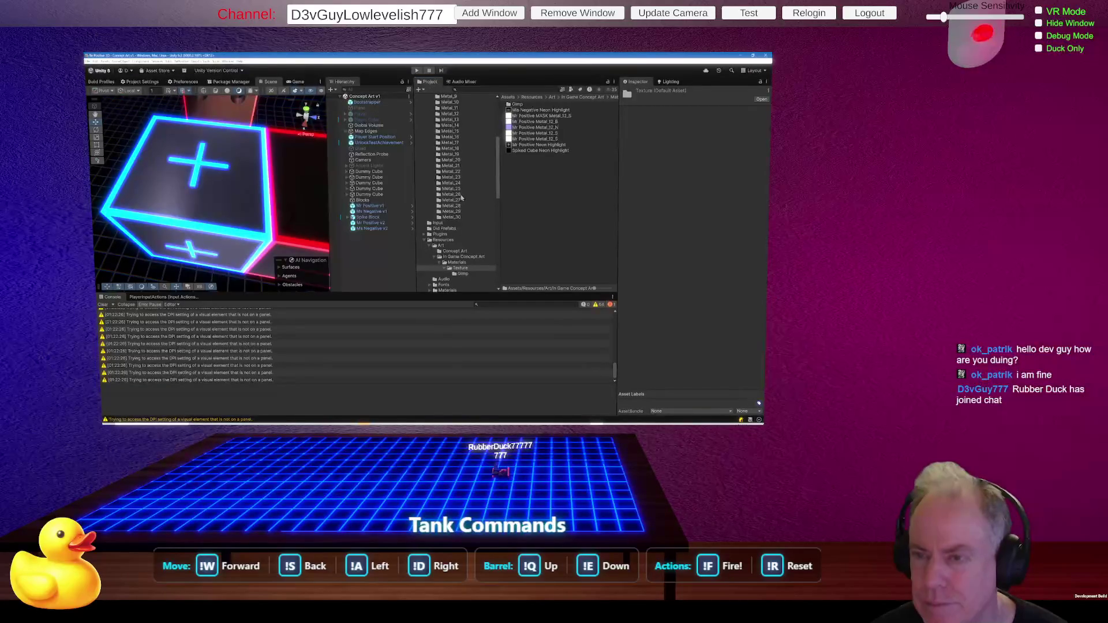
Select Metal_12_N and Metal_12_S and add them to the Materials Texture folder.
click(455, 114)
drag(545, 107, 536, 113)
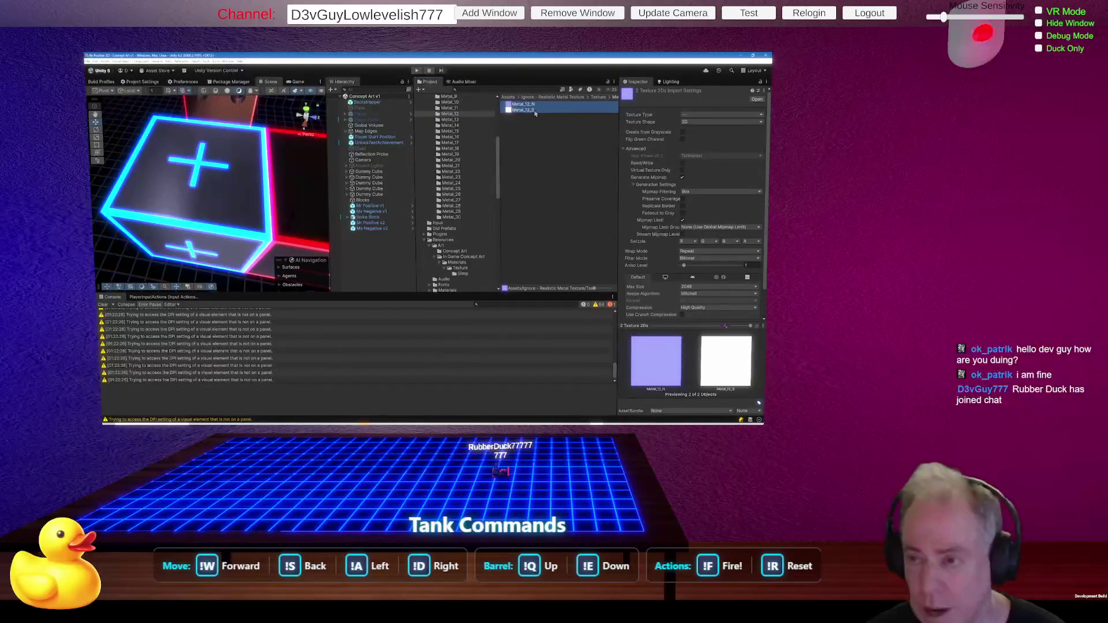
right_click(467, 270)
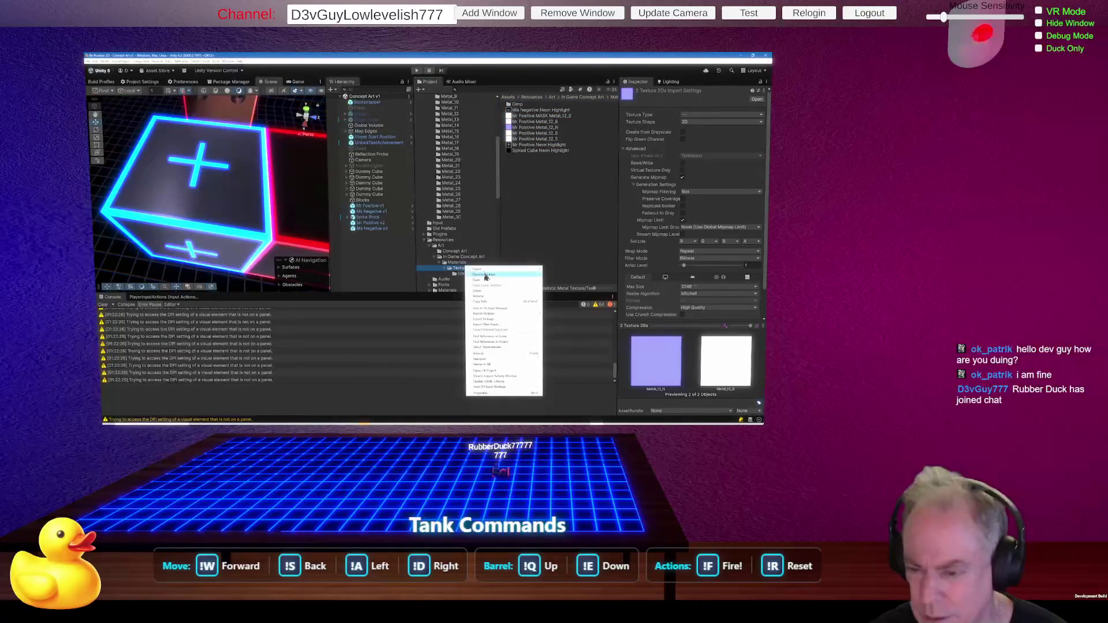
click(459, 272)
right_click(532, 213)
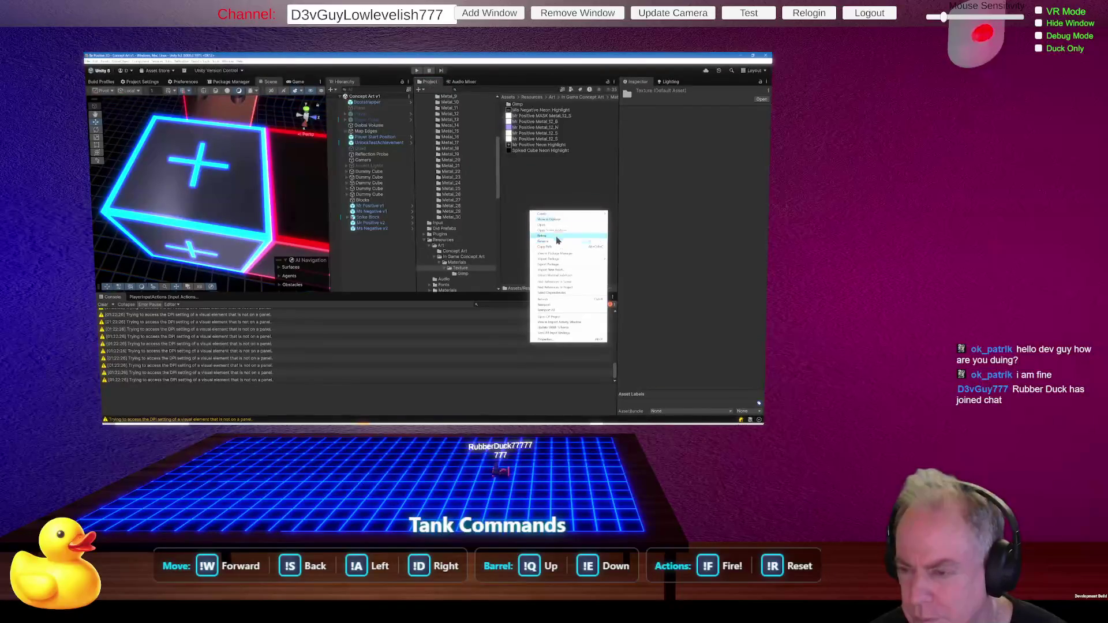
click(550, 194)
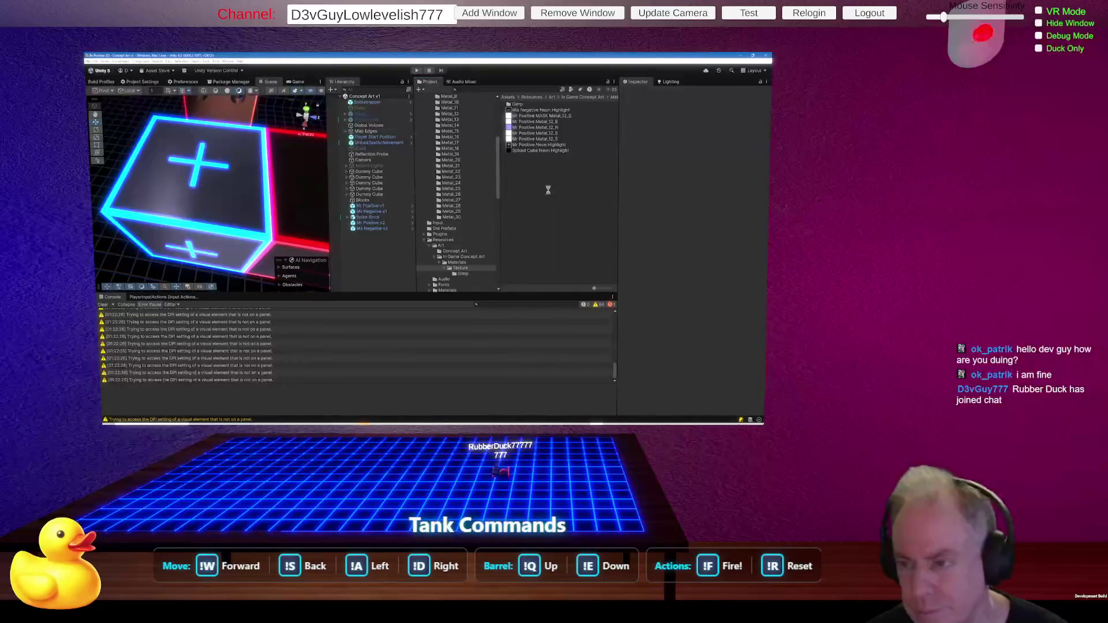
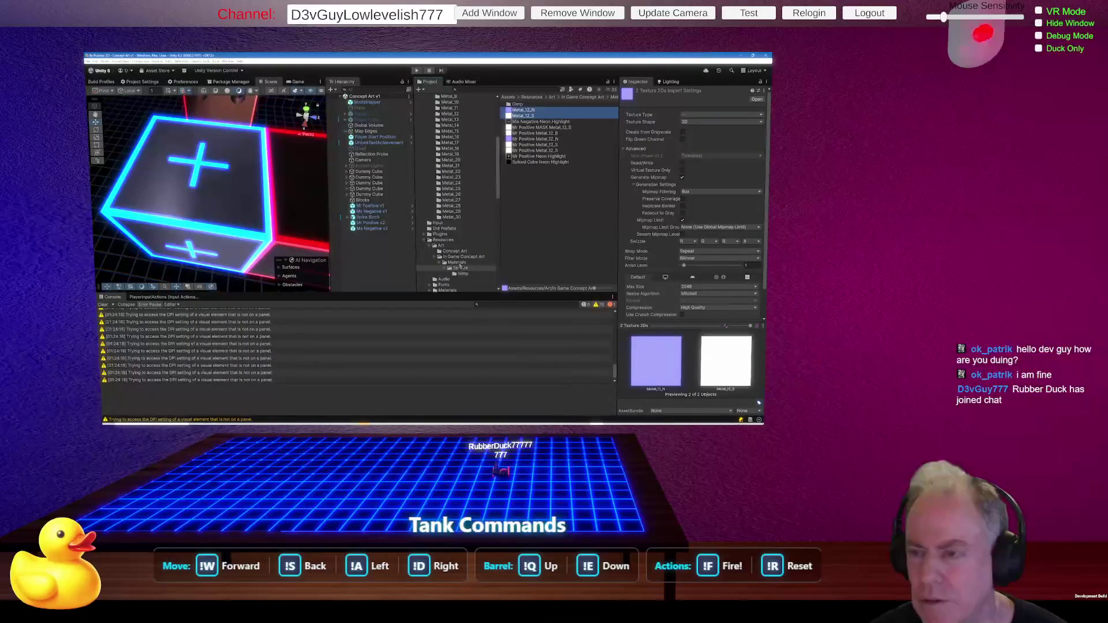
Select Mr Positive v1 in Materials and drag Metal_12_N from Texture into its Normal Map slot.
click(459, 263)
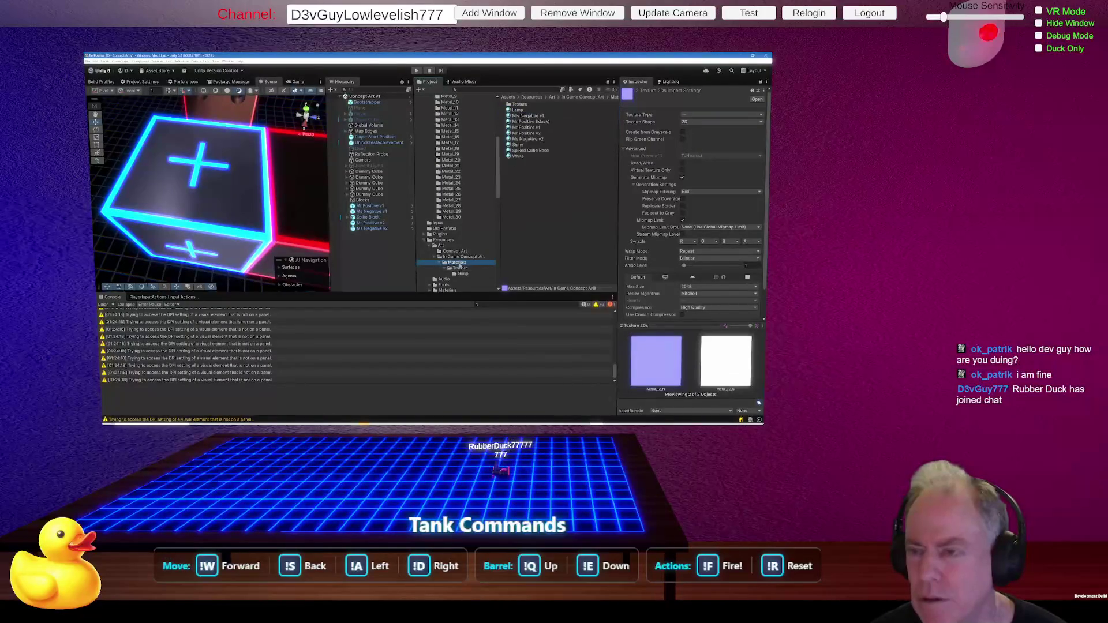
click(536, 128)
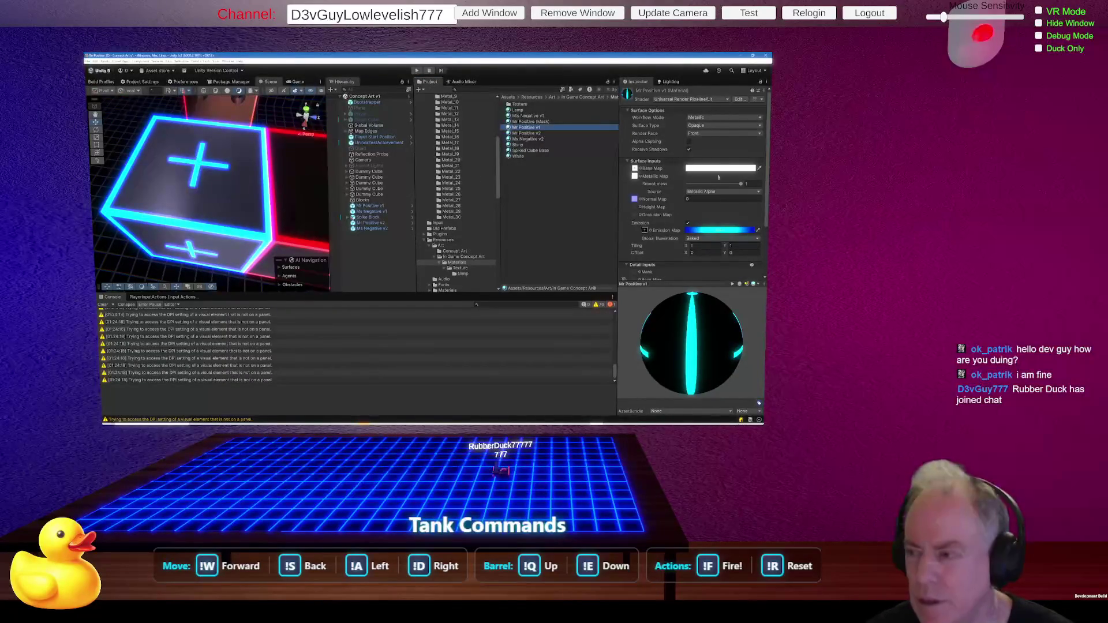
click(462, 269)
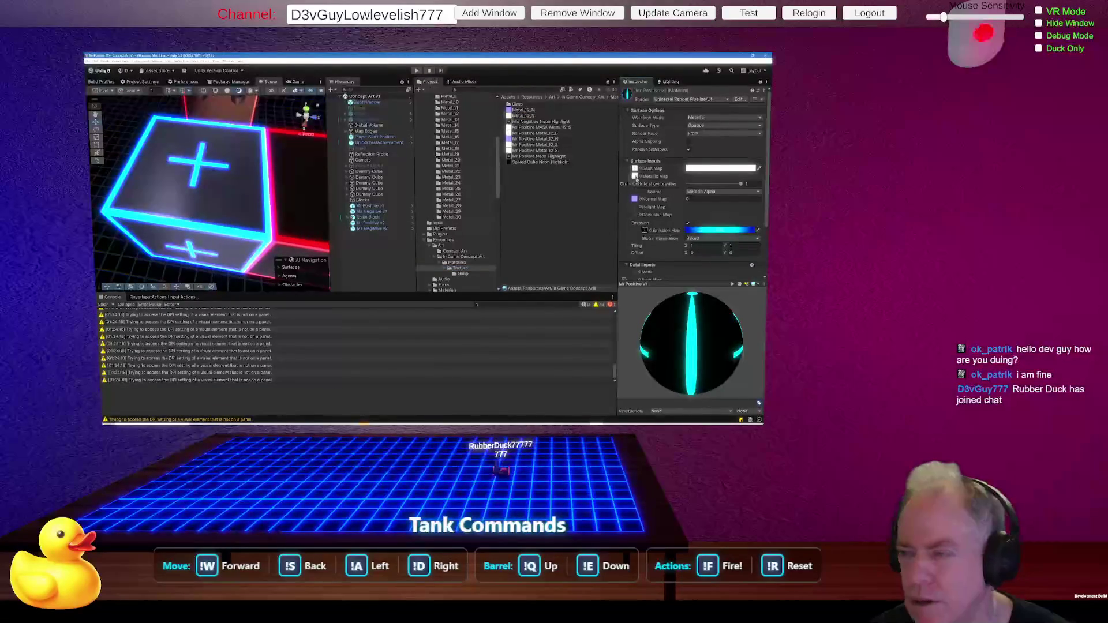
mouse_move(220, 222)
mouse_down()
mouse_move(186, 207)
mouse_move(297, 198)
mouse_move(329, 168)
mouse_up()
mouse_move(242, 184)
mouse_down()
mouse_move(214, 163)
mouse_move(283, 169)
mouse_up()
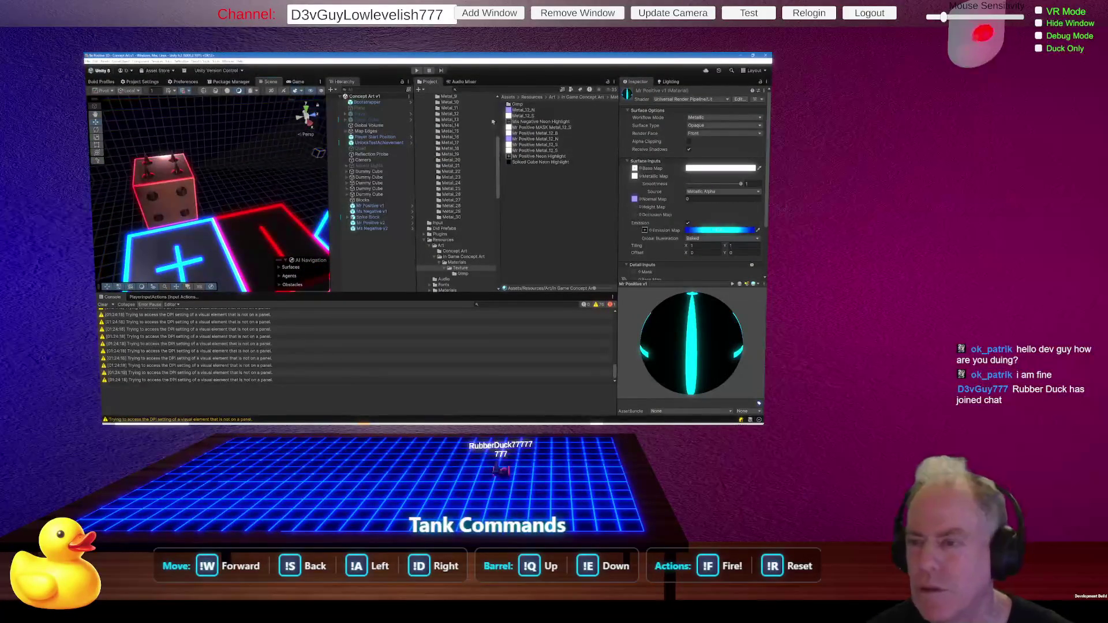
mouse_move(525, 109)
mouse_down()
mouse_move(571, 115)
mouse_move(638, 175)
mouse_move(637, 207)
mouse_up()
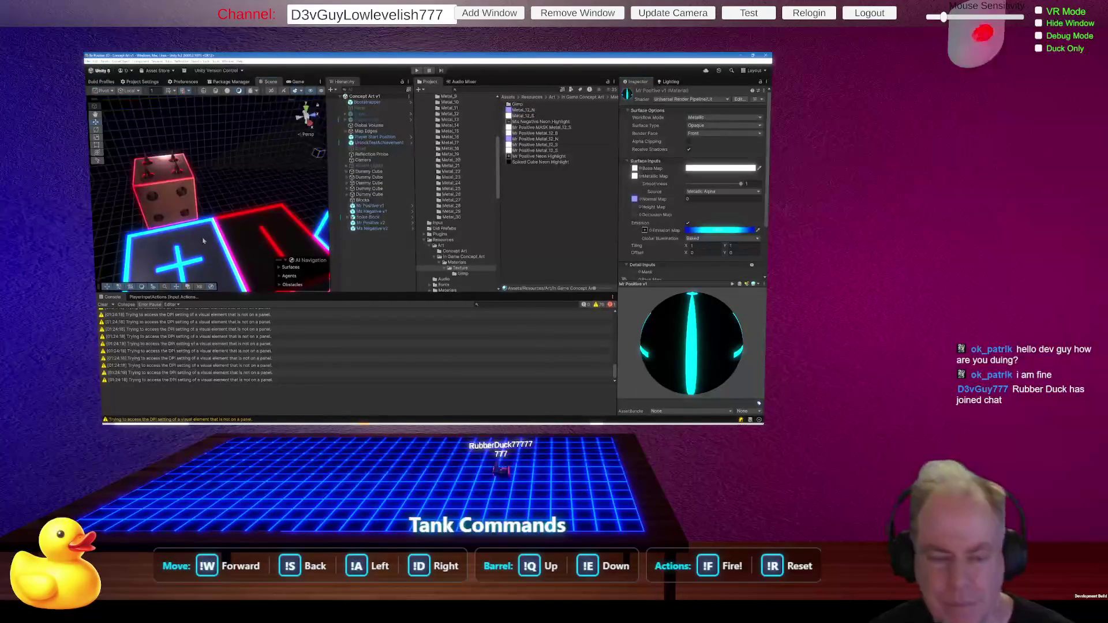
scroll(203, 237, up, 5)
mouse_move(203, 237)
mouse_down()
mouse_move(194, 191)
mouse_move(231, 161)
mouse_move(315, 164)
mouse_move(151, 196)
mouse_up()
scroll(191, 173, up, 5)
scroll(185, 160, down, 5)
scroll(152, 197, down, 3)
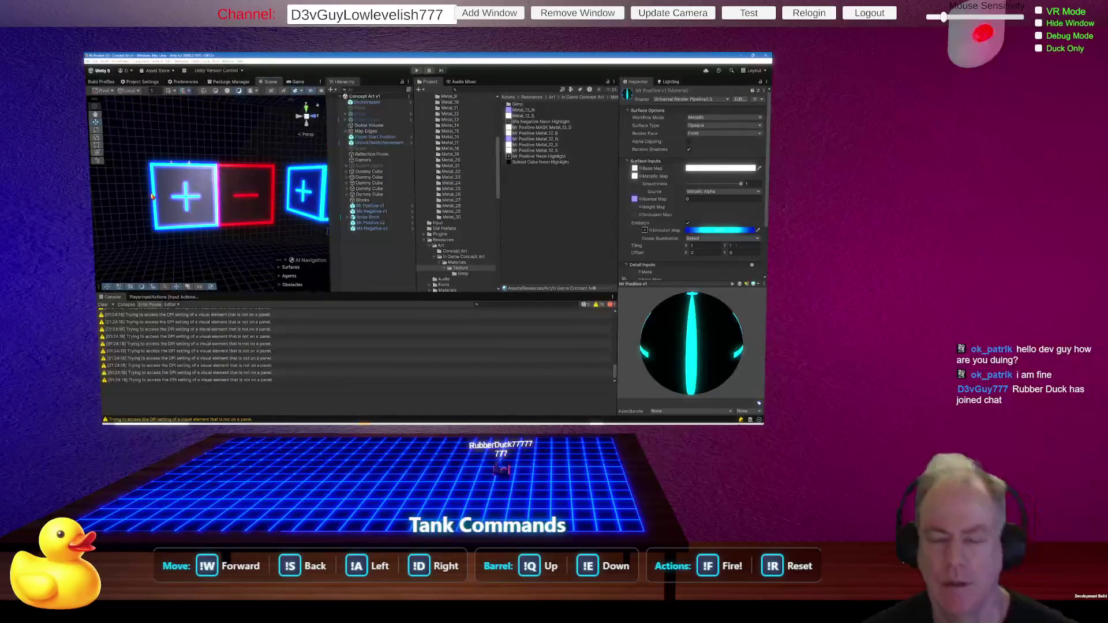
Create a new 3D Object > Cube from the Hierarchy context menu.
right_click(377, 252)
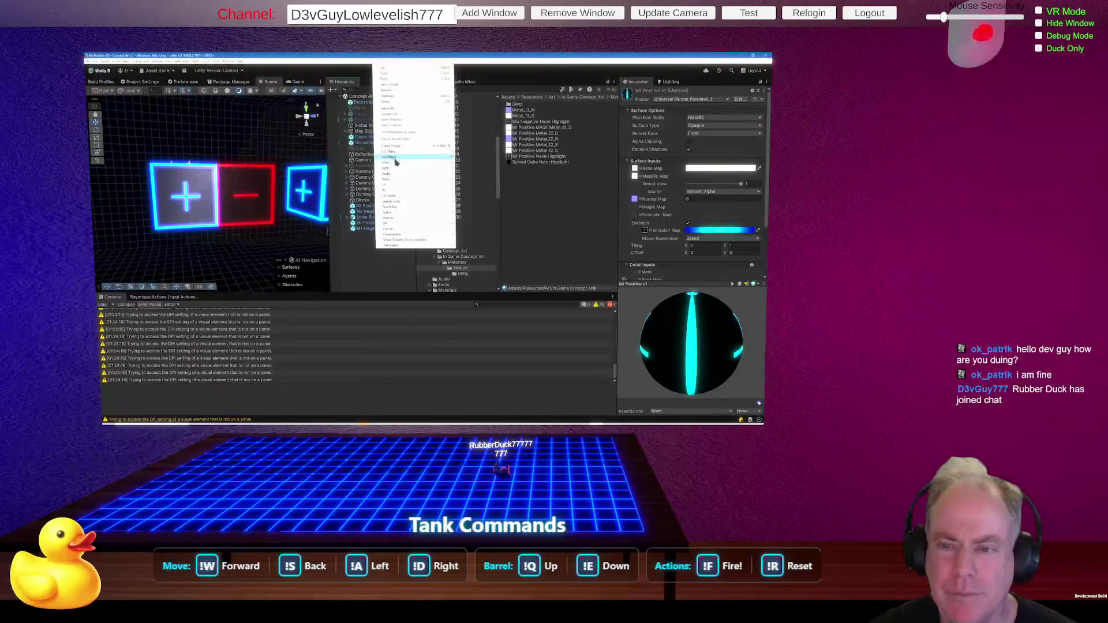
mouse_move(416, 157)
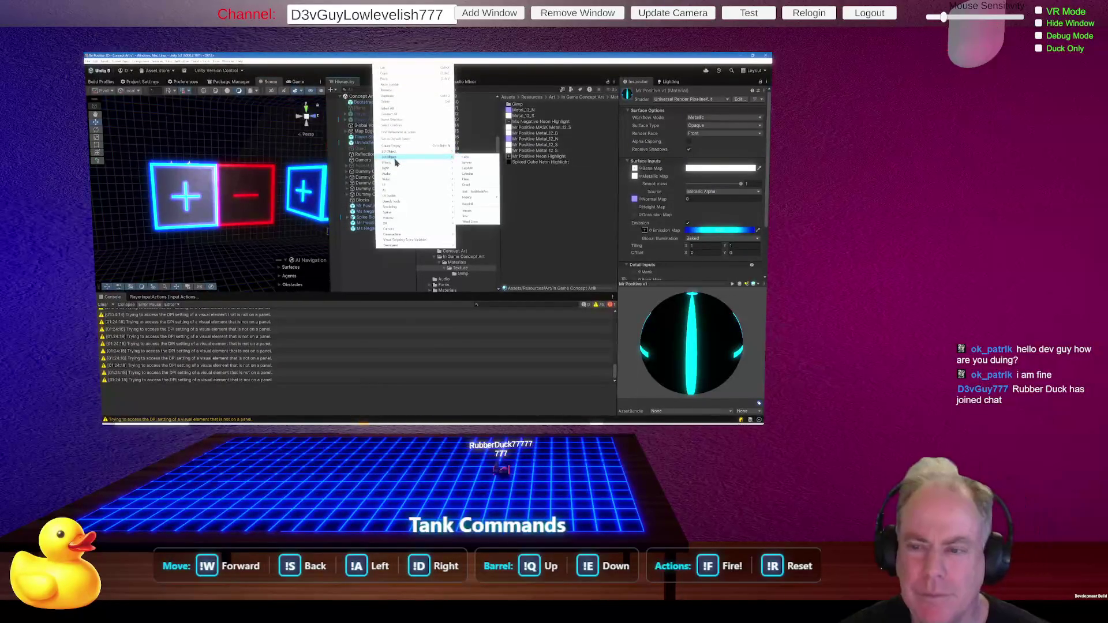
click(467, 157)
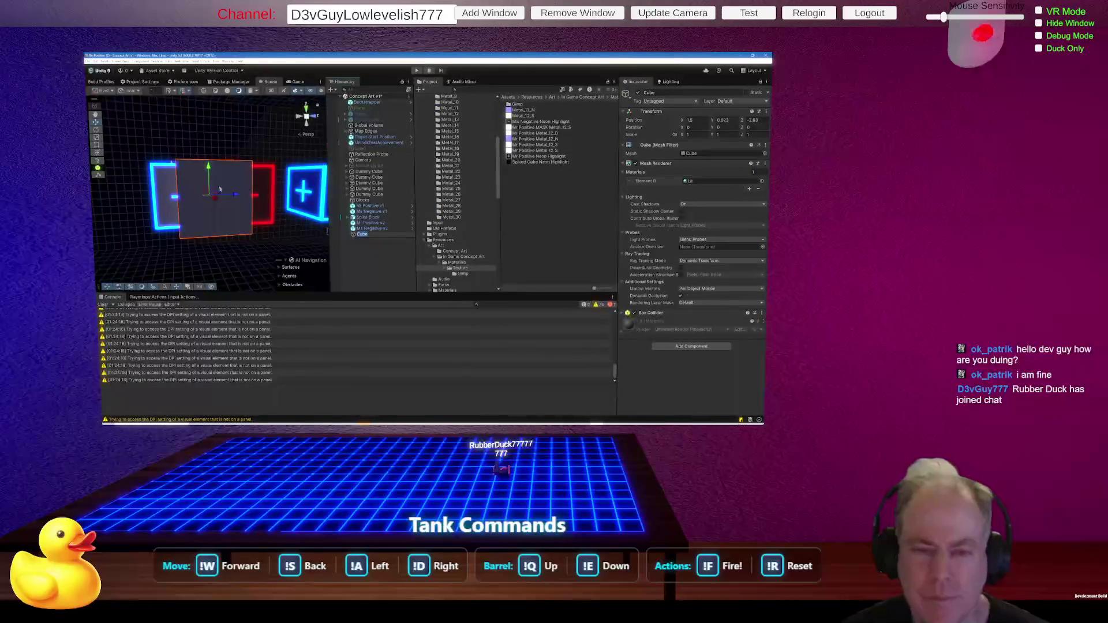
drag(249, 197, 250, 136)
Snap the new cube to the grid with Align Selected: All Axes.
click(198, 92)
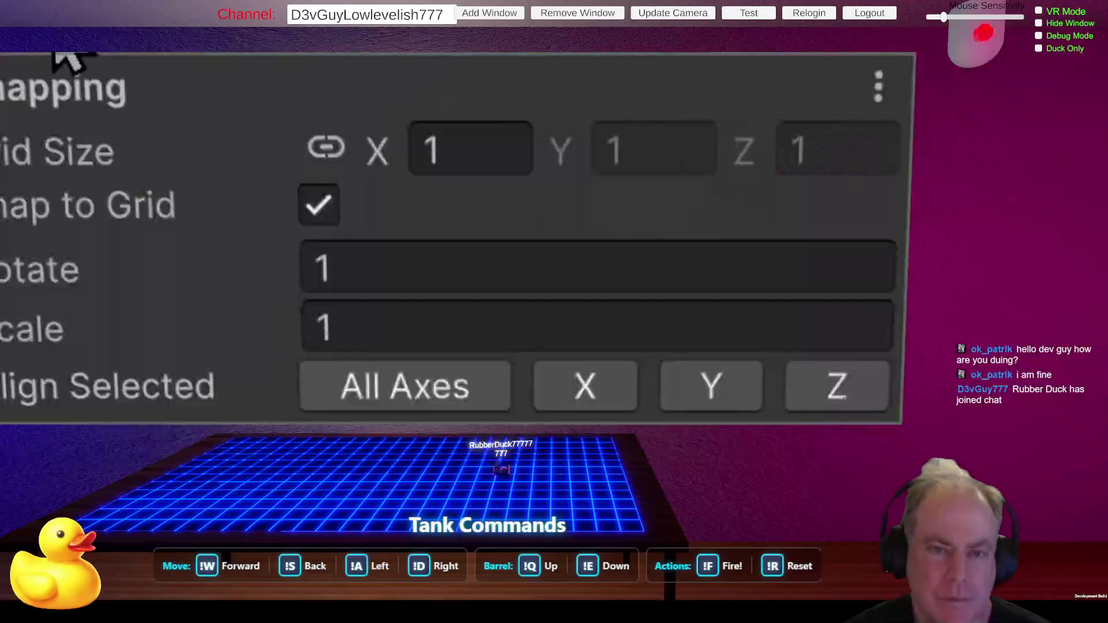
click(409, 399)
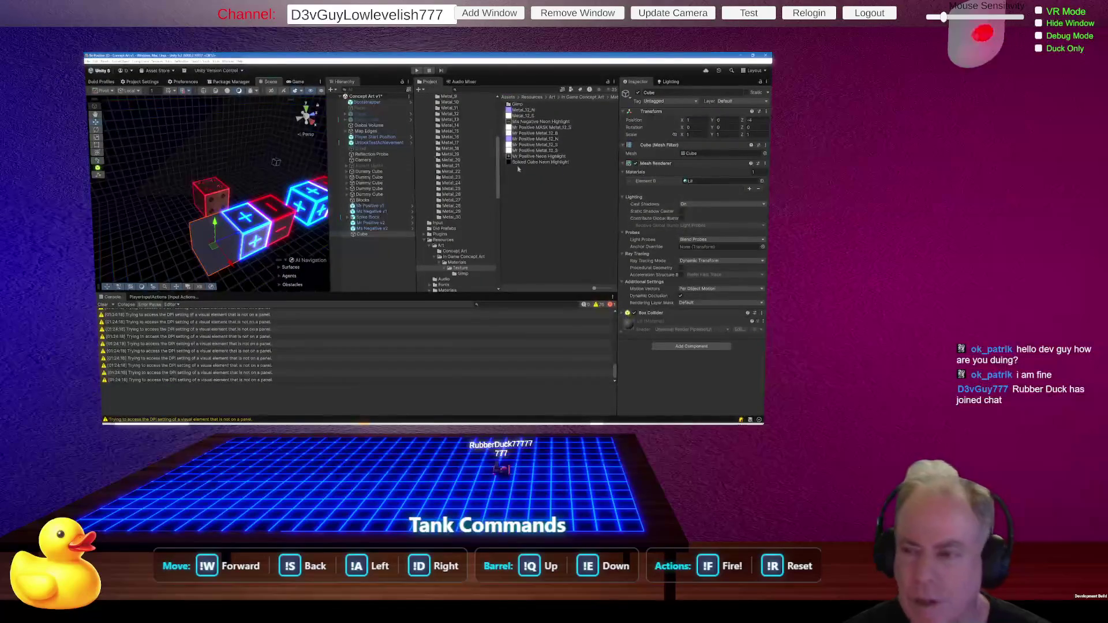
scroll(463, 172, up, 3)
scroll(462, 171, up, 2)
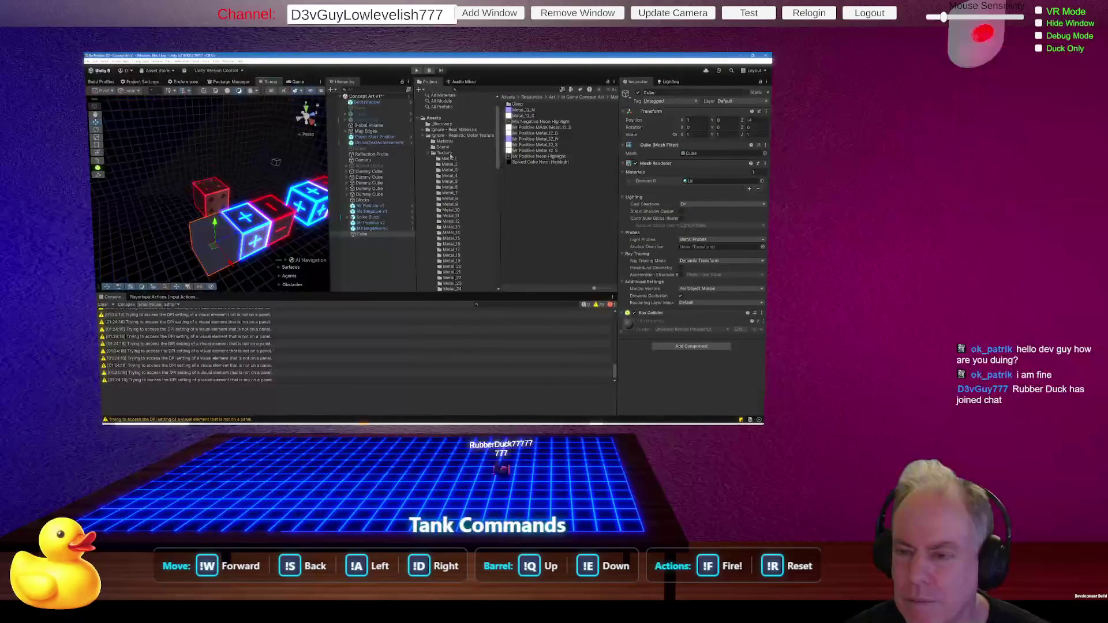
Apply the Metal_12 material from the Material folder to the new cube and inspect it.
click(475, 143)
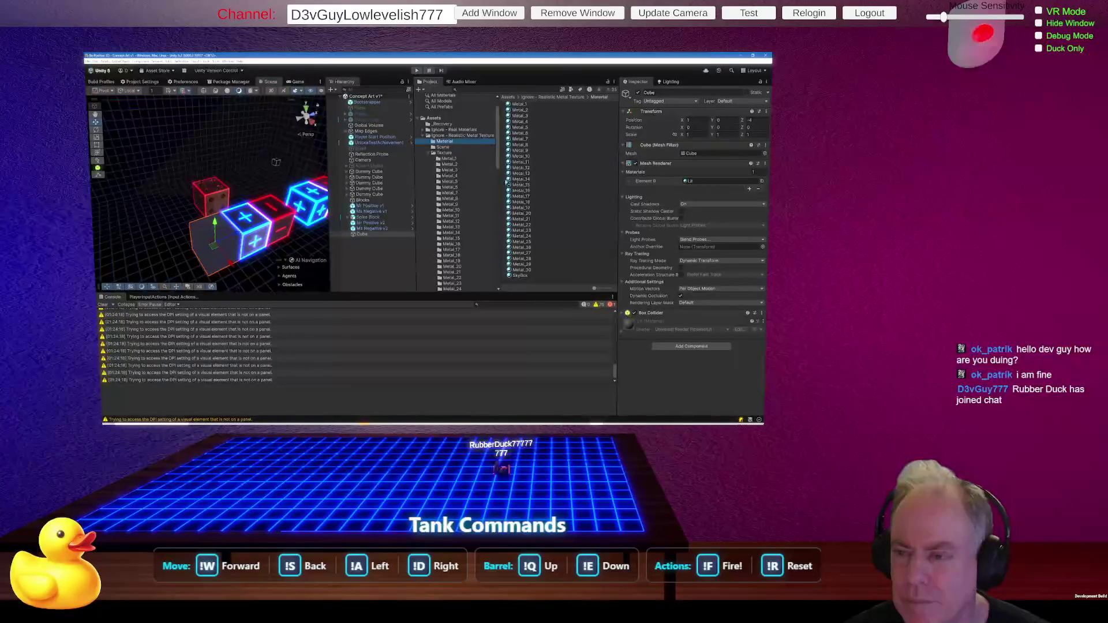
mouse_move(521, 167)
mouse_down()
mouse_move(220, 239)
mouse_move(231, 228)
mouse_move(190, 249)
mouse_up()
drag(149, 251, 203, 223)
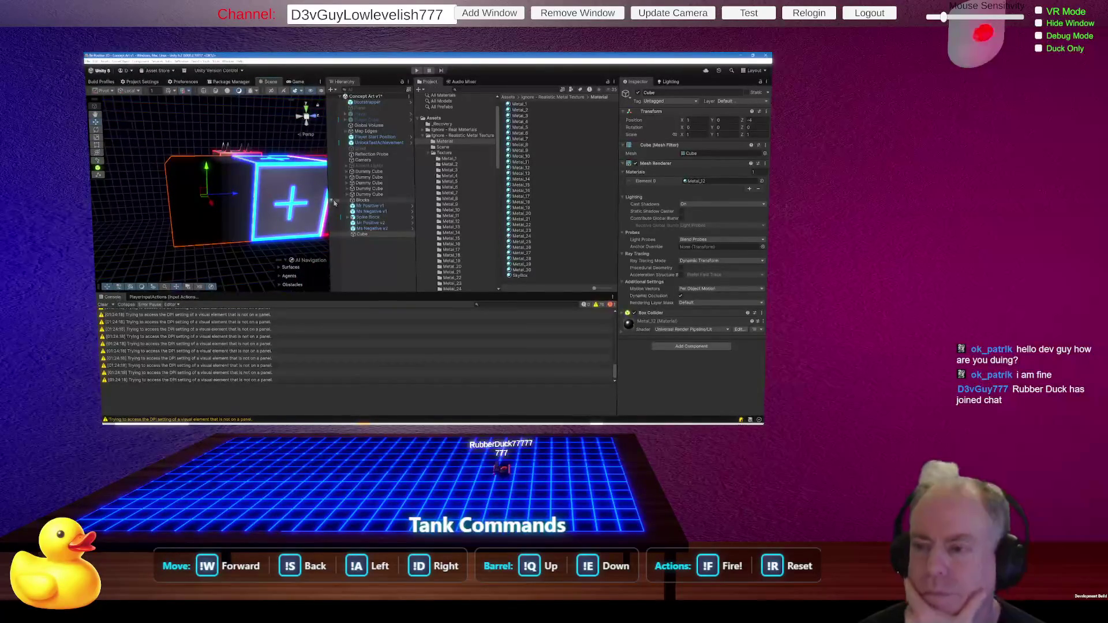
click(521, 168)
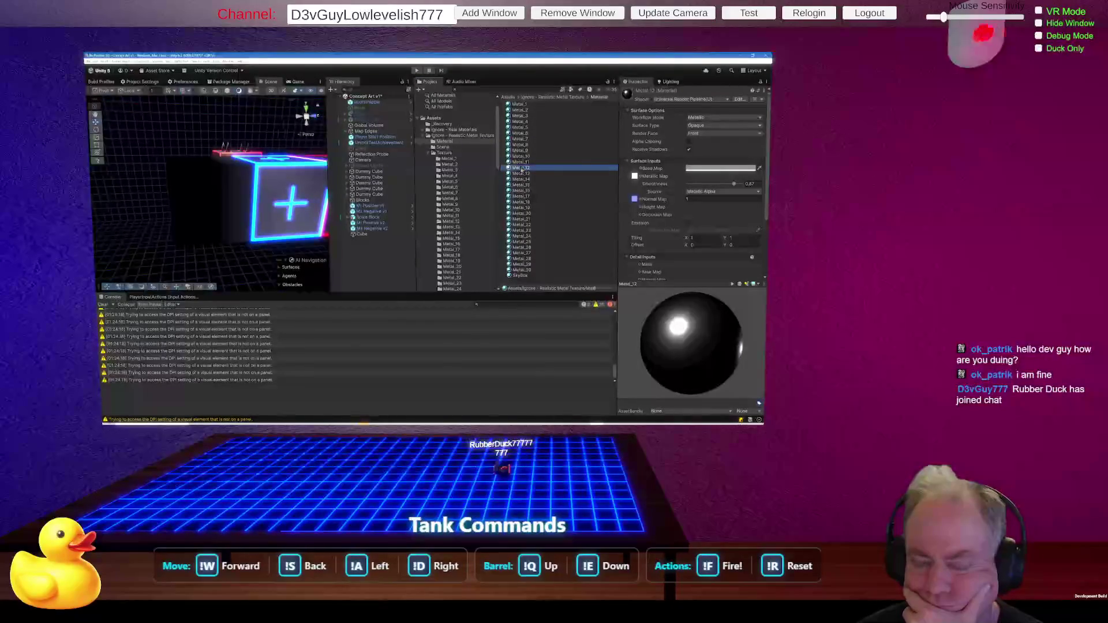
Replace the cube's material with Metal_16 and reselect the metal cube.
click(194, 205)
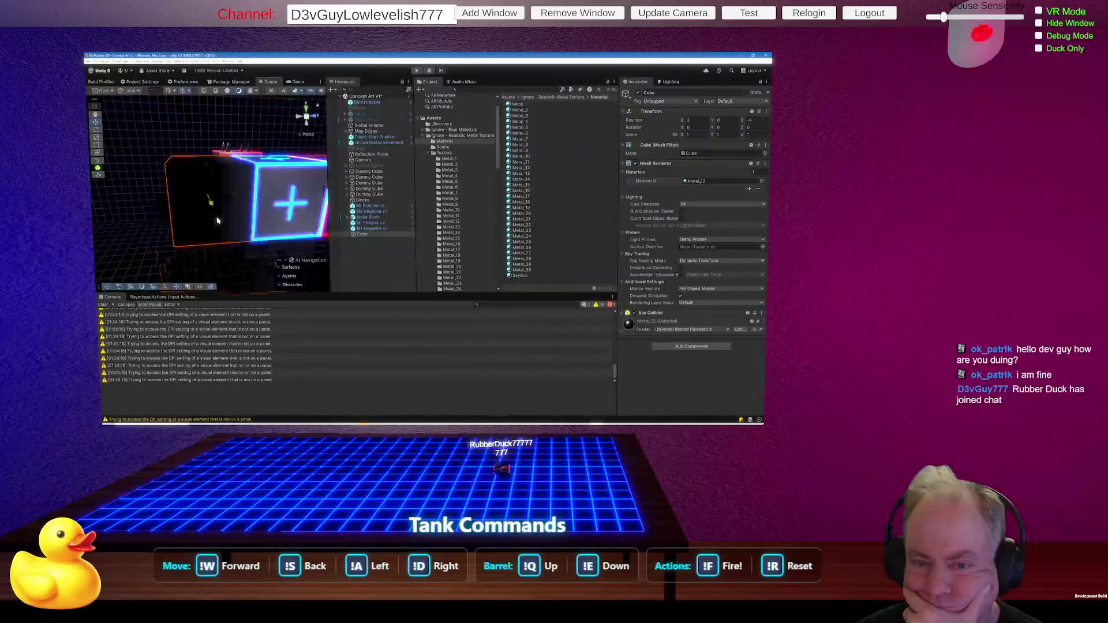
right_click(216, 215)
right_click(216, 215)
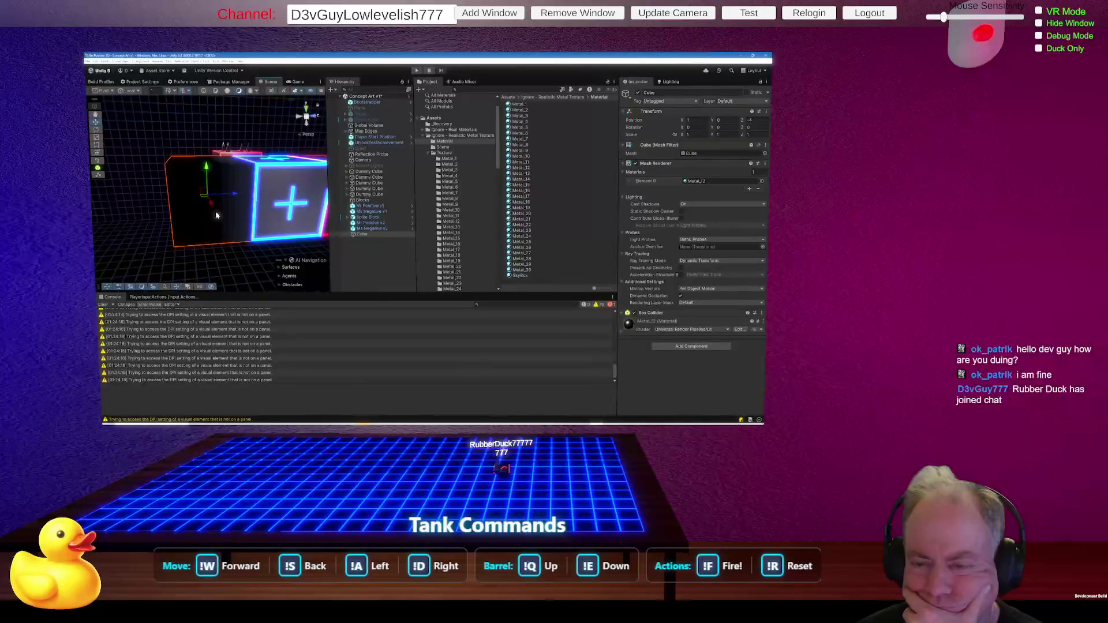
right_click(216, 215)
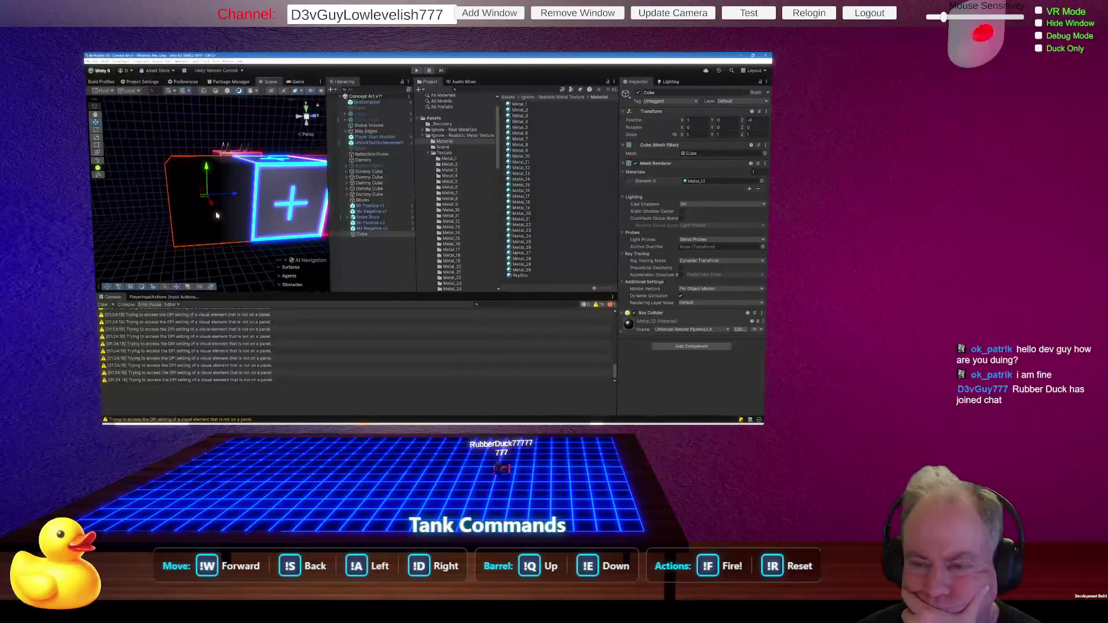
click(530, 190)
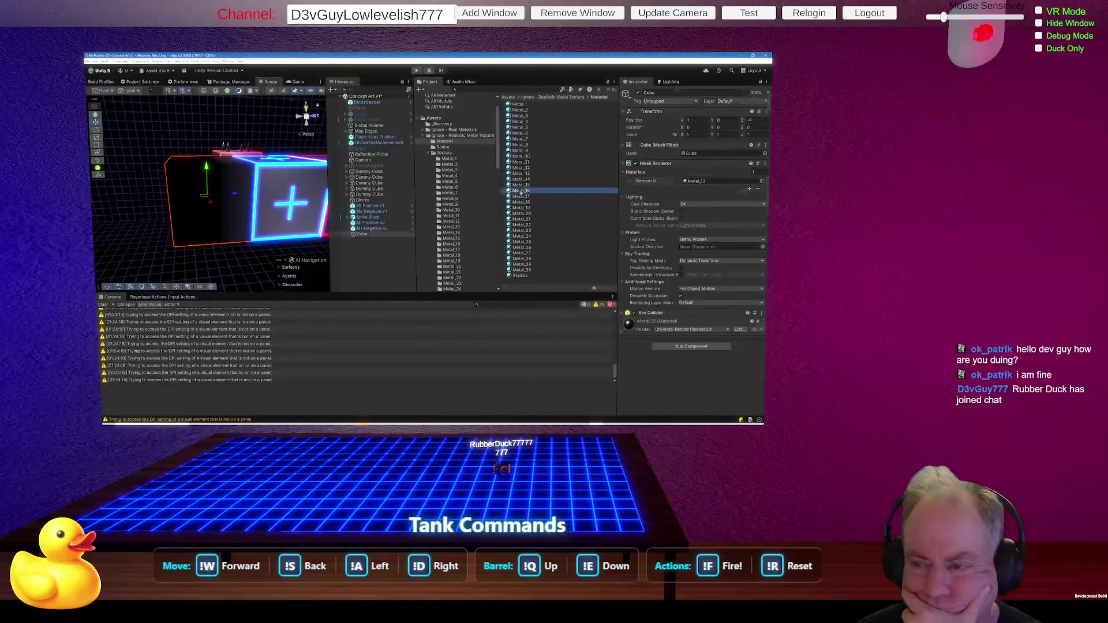
mouse_move(527, 193)
mouse_down()
mouse_move(223, 213)
mouse_move(239, 218)
mouse_move(284, 215)
mouse_move(228, 207)
mouse_move(211, 214)
mouse_move(240, 233)
mouse_move(234, 252)
mouse_move(291, 206)
mouse_move(277, 187)
mouse_move(205, 186)
mouse_move(262, 184)
mouse_move(240, 183)
mouse_up()
right_click(223, 214)
click(223, 233)
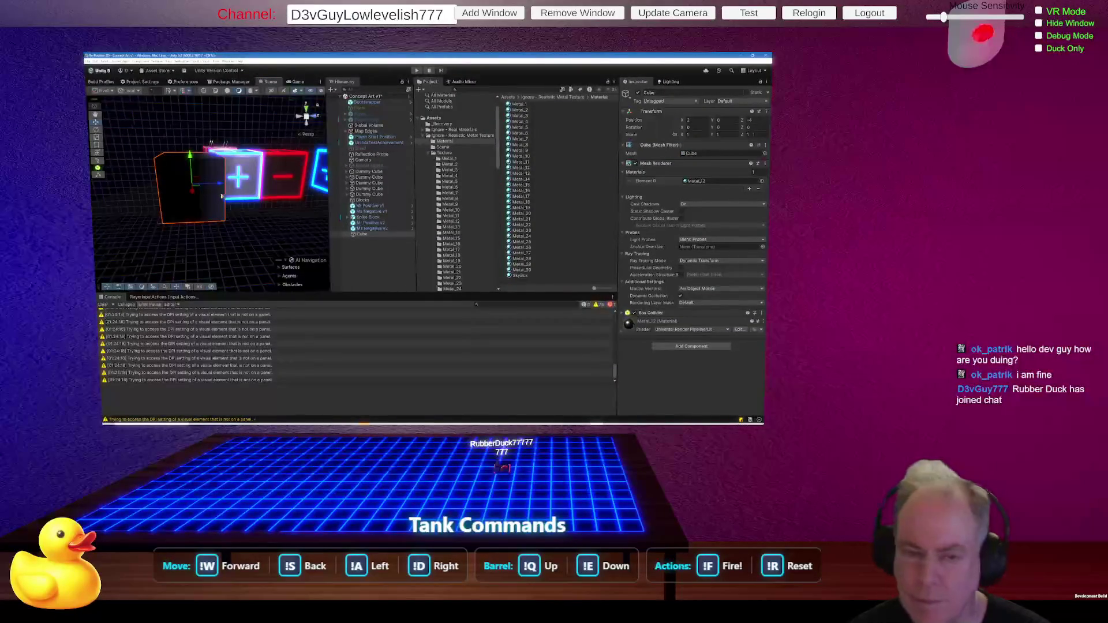
Shift the metal cube one unit along Z, then try a 90-degree rotation and cancel it.
drag(219, 188, 254, 185)
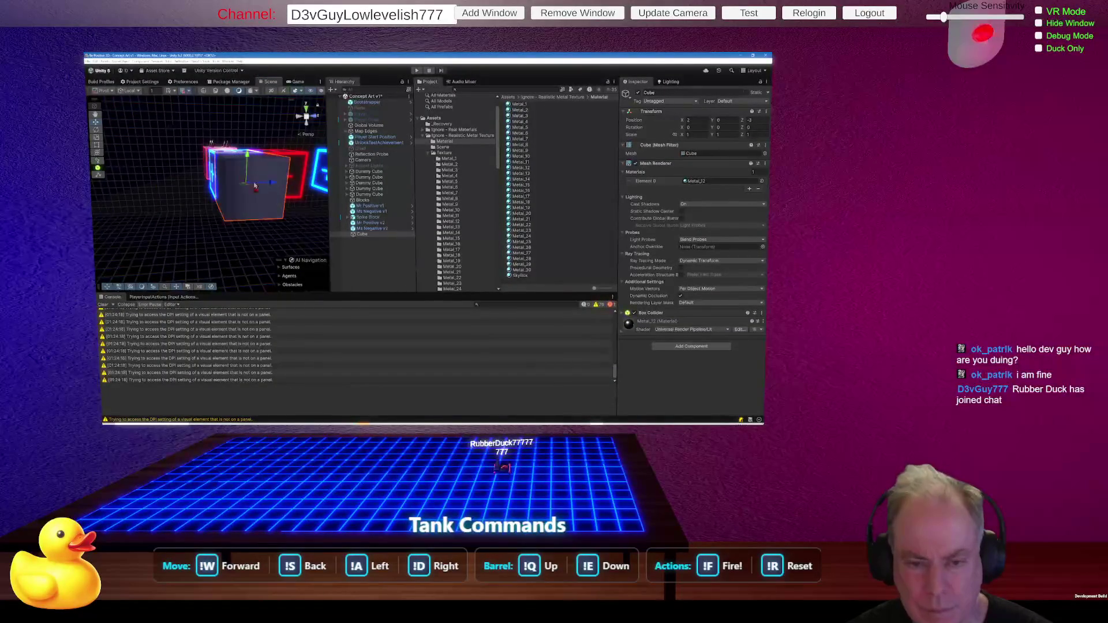
mouse_move(267, 224)
mouse_down()
mouse_move(269, 214)
mouse_move(127, 220)
mouse_up()
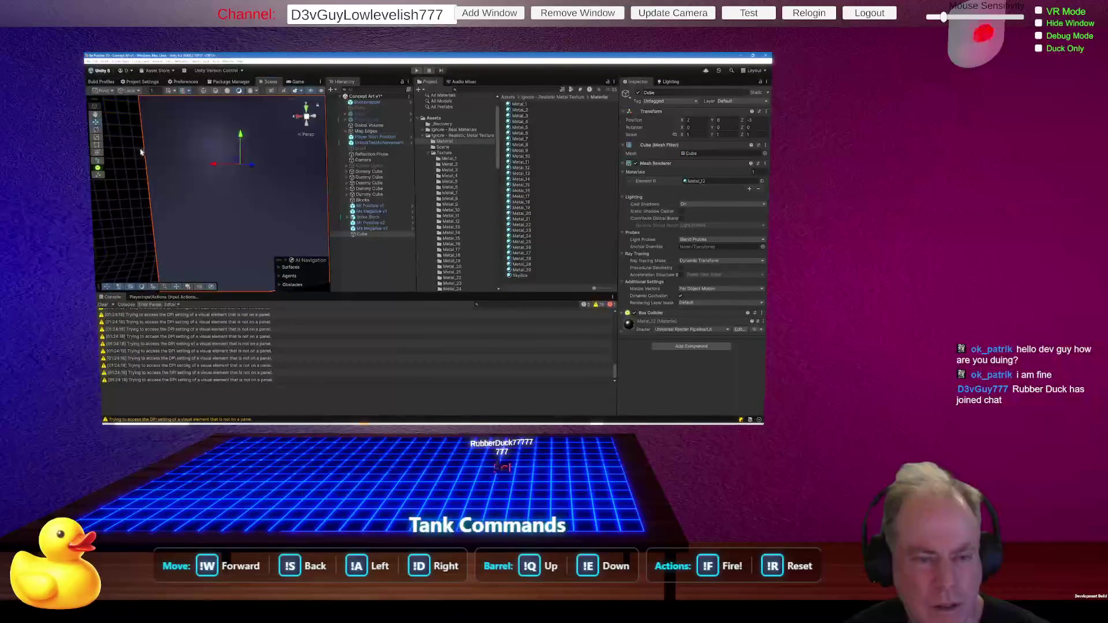
click(97, 130)
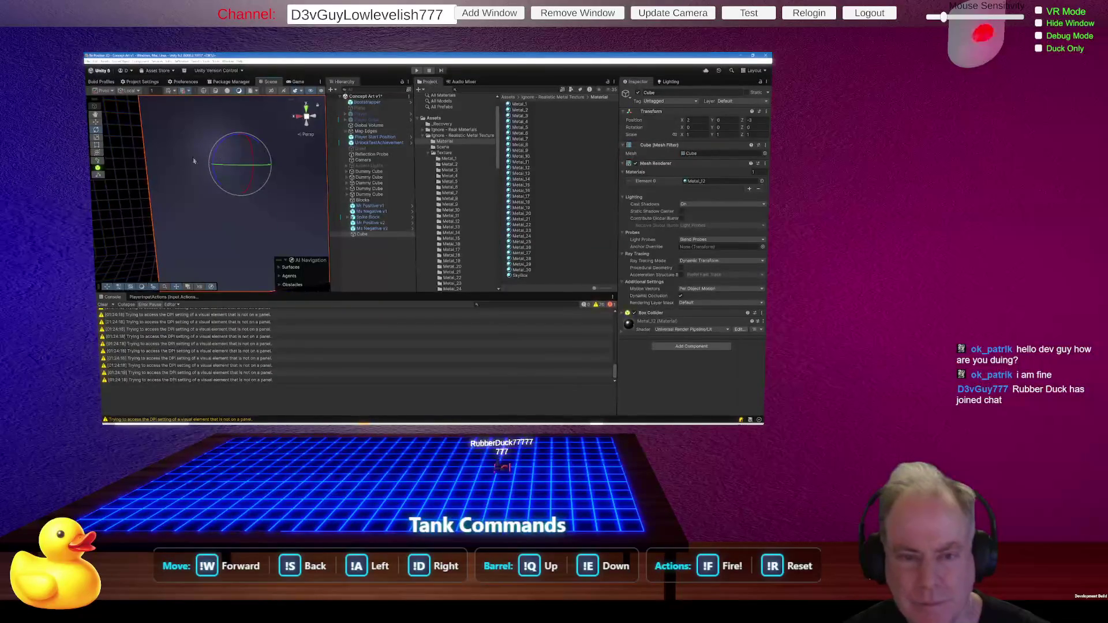
drag(214, 165, 232, 226)
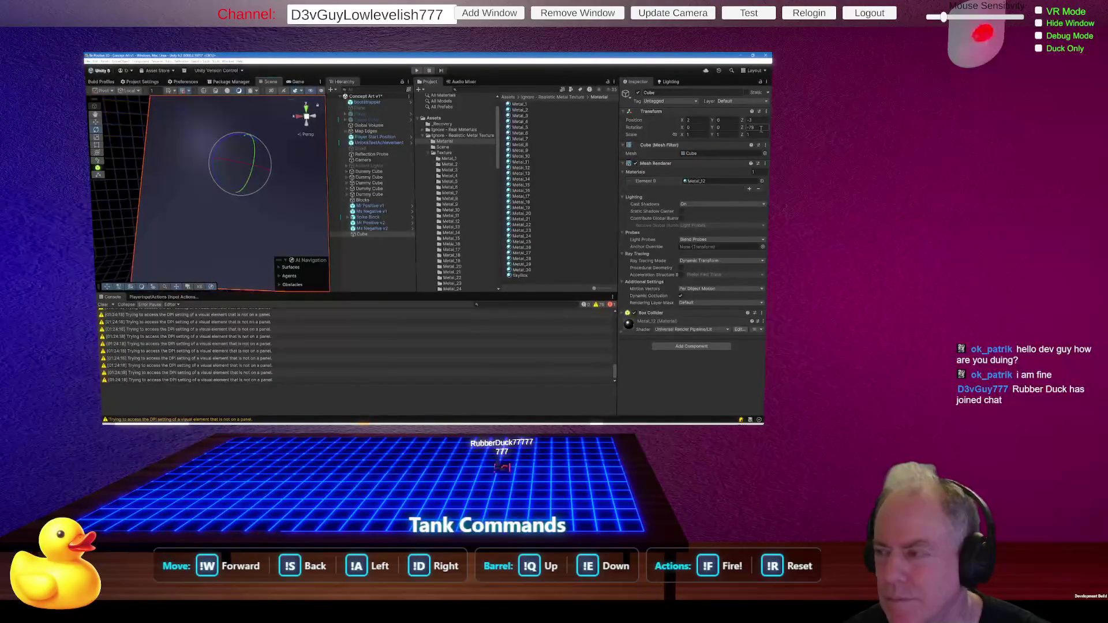
text(90)
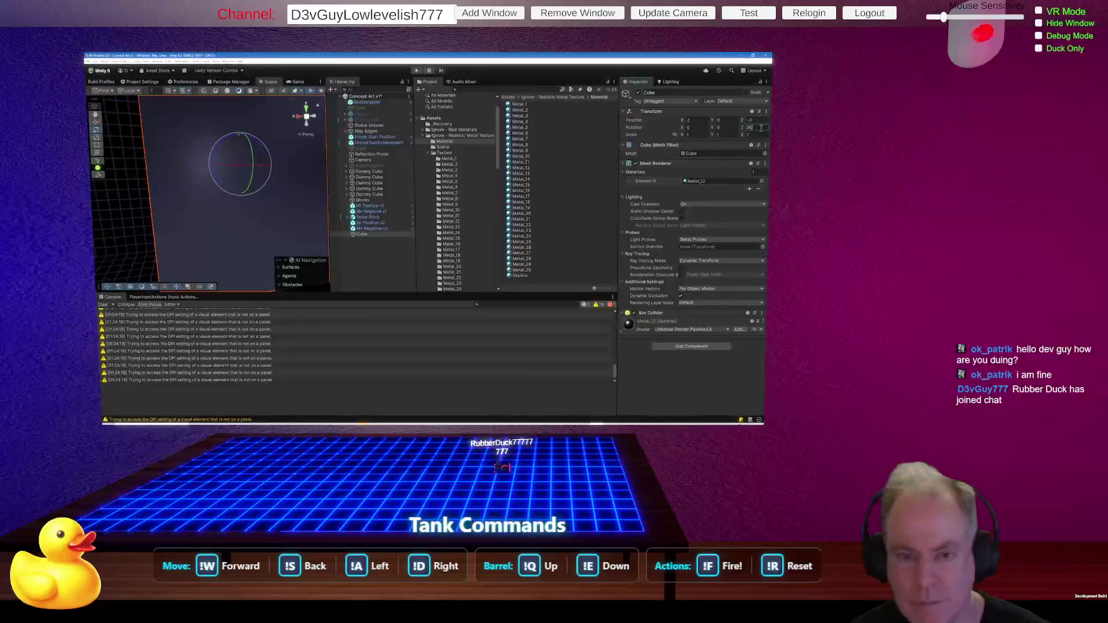
key(Escape)
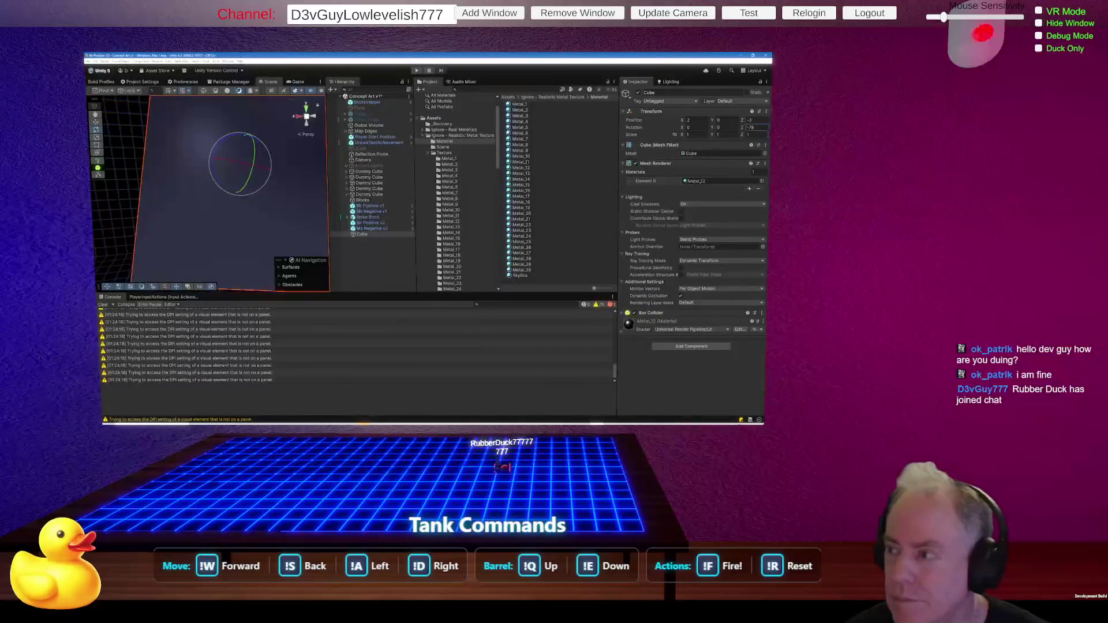
text(90)
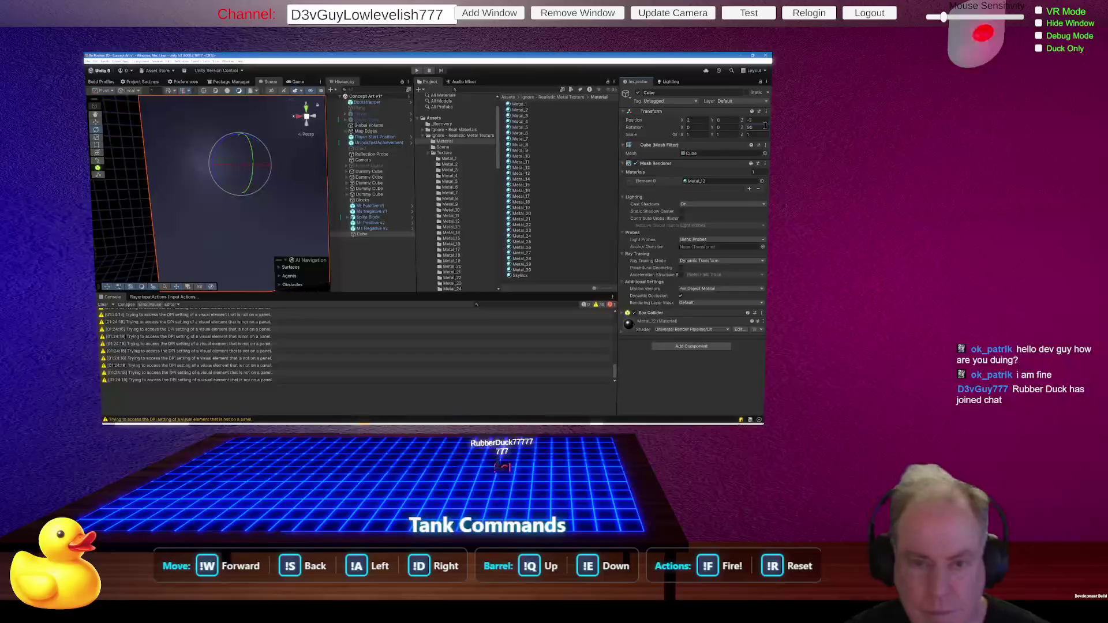
Move the metal cube along Z again after undoing a misstep, then select the Spike Block.
mouse_move(243, 190)
mouse_down()
mouse_move(240, 179)
mouse_move(245, 189)
mouse_move(285, 185)
mouse_move(257, 186)
mouse_move(264, 201)
mouse_move(273, 192)
mouse_move(413, 256)
mouse_up()
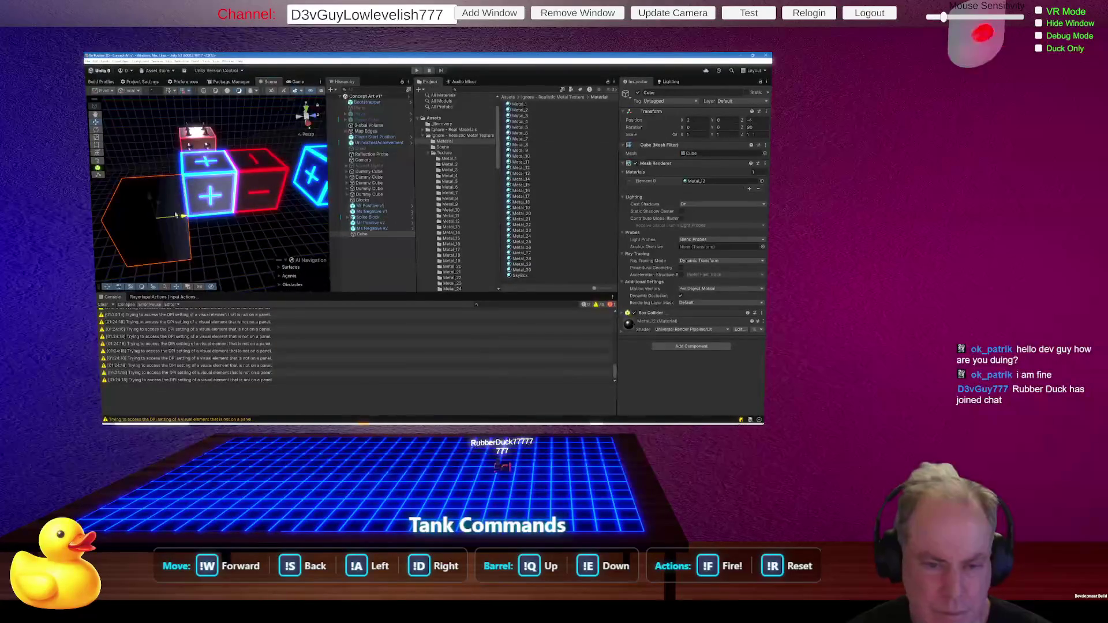
drag(138, 214, 167, 209)
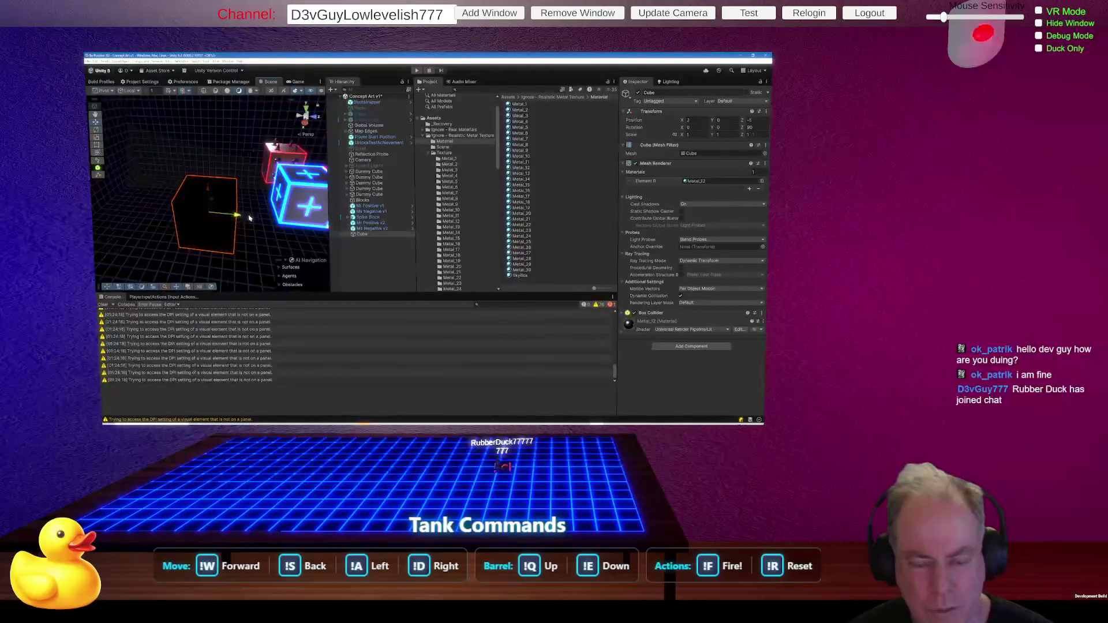
drag(309, 214, 217, 230)
key(ctrl+z)
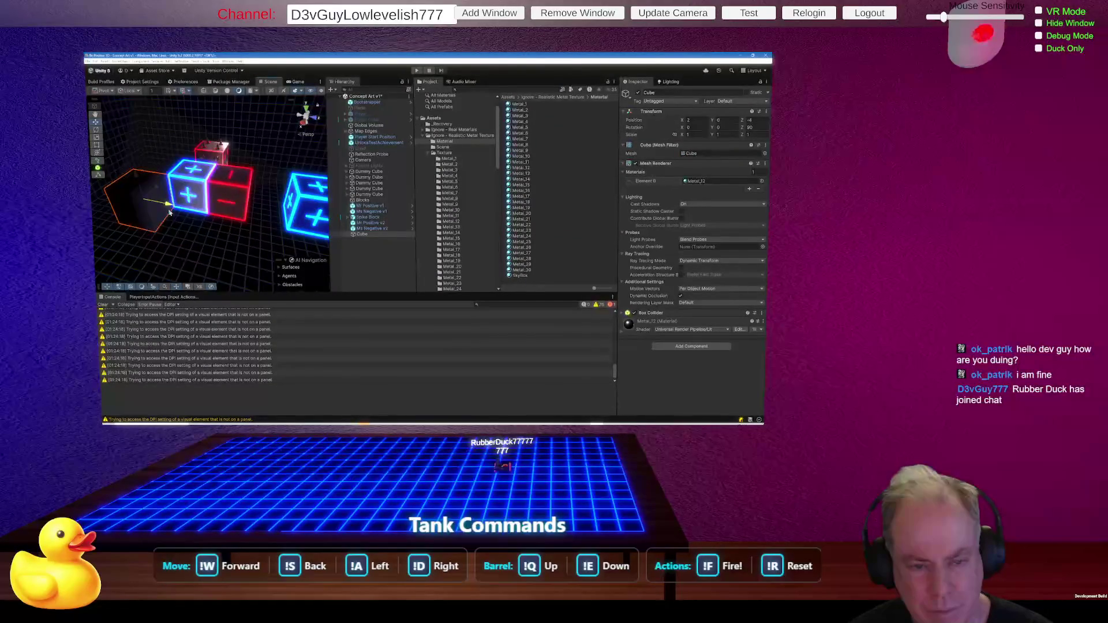
mouse_move(157, 210)
mouse_down()
mouse_move(145, 210)
mouse_move(159, 214)
mouse_move(162, 182)
mouse_up()
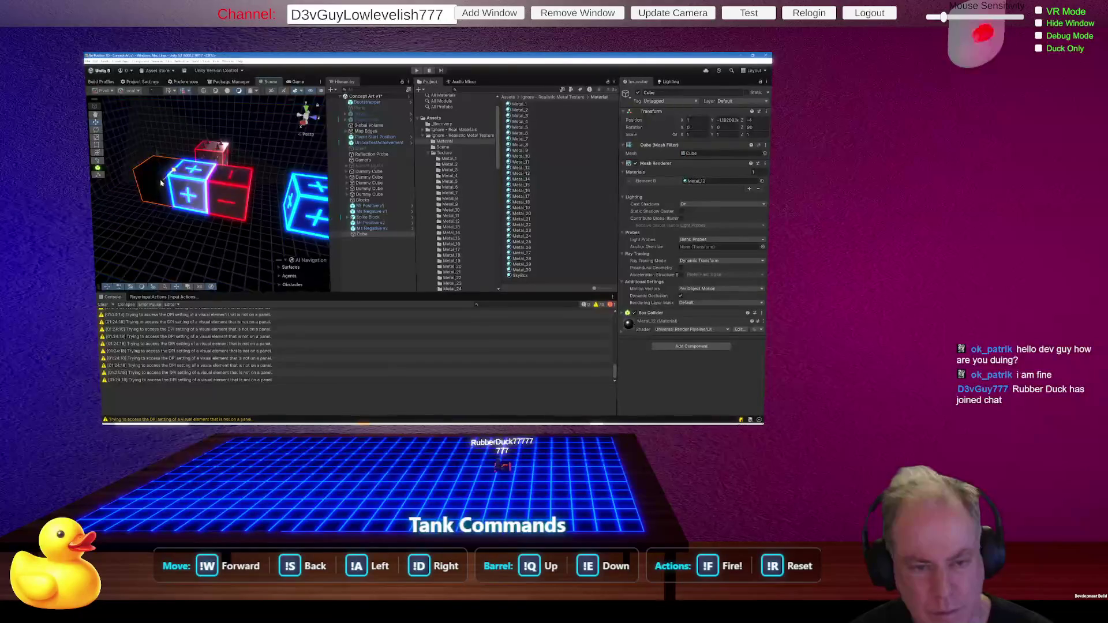
mouse_move(229, 220)
mouse_down()
mouse_move(239, 229)
mouse_move(243, 217)
mouse_move(232, 217)
mouse_move(266, 220)
mouse_move(238, 216)
mouse_up()
click(240, 229)
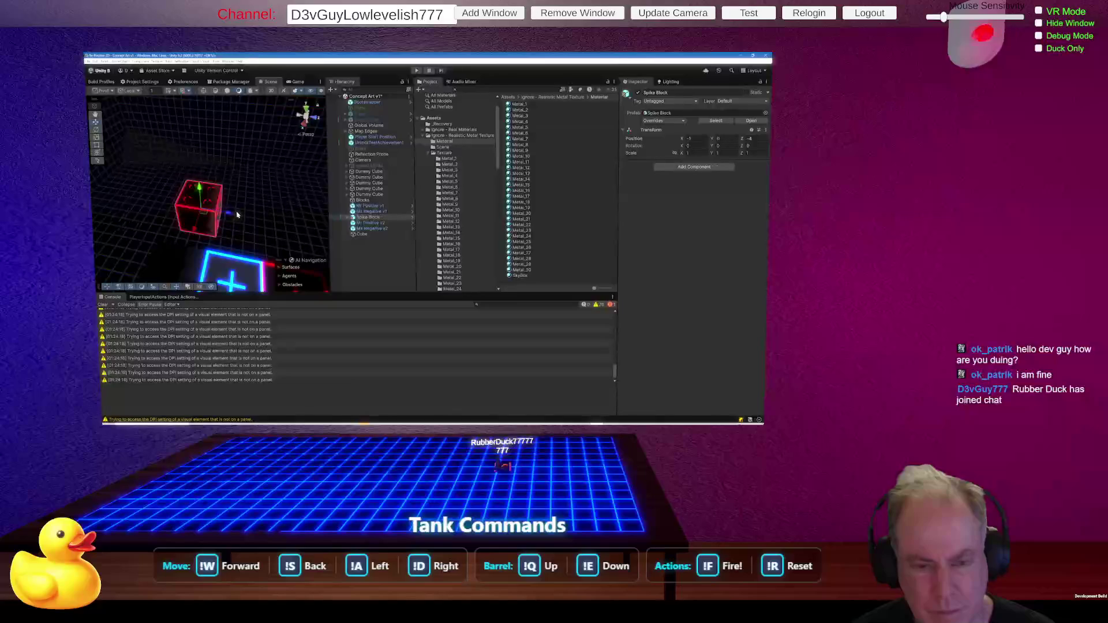
Select all lights in the scene through the Hierarchy's selection submenu.
right_click(362, 263)
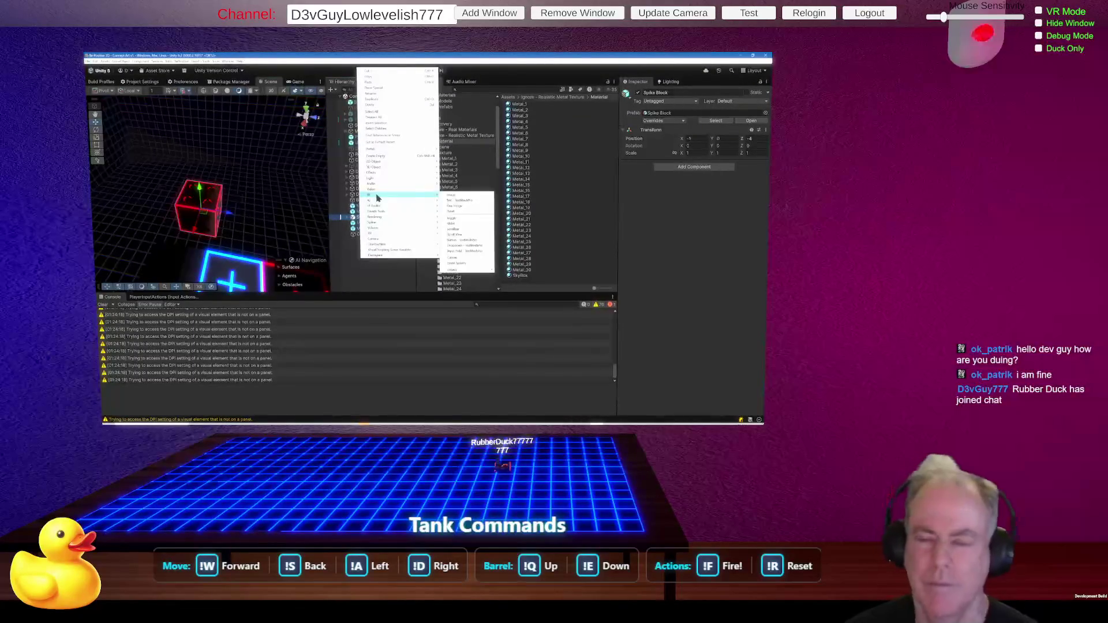
mouse_move(385, 179)
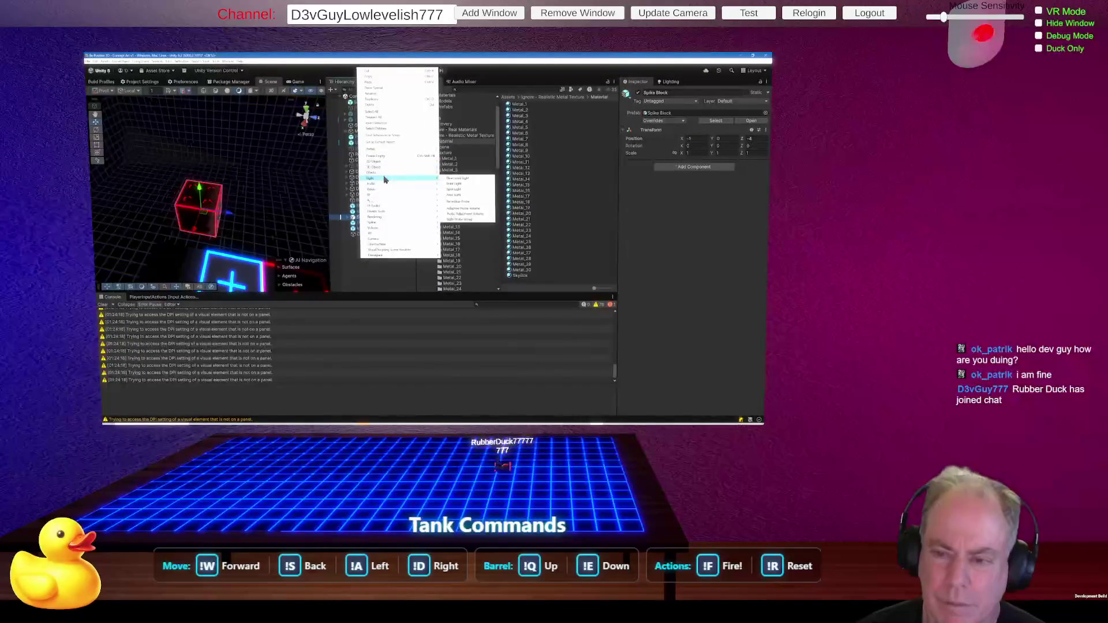
mouse_move(408, 213)
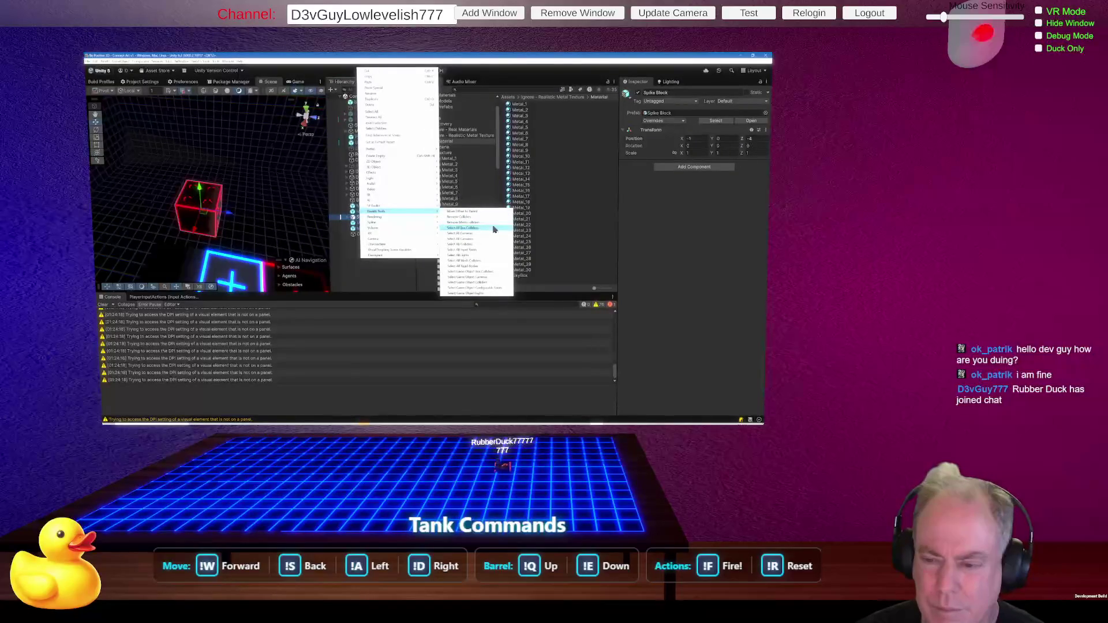
click(469, 255)
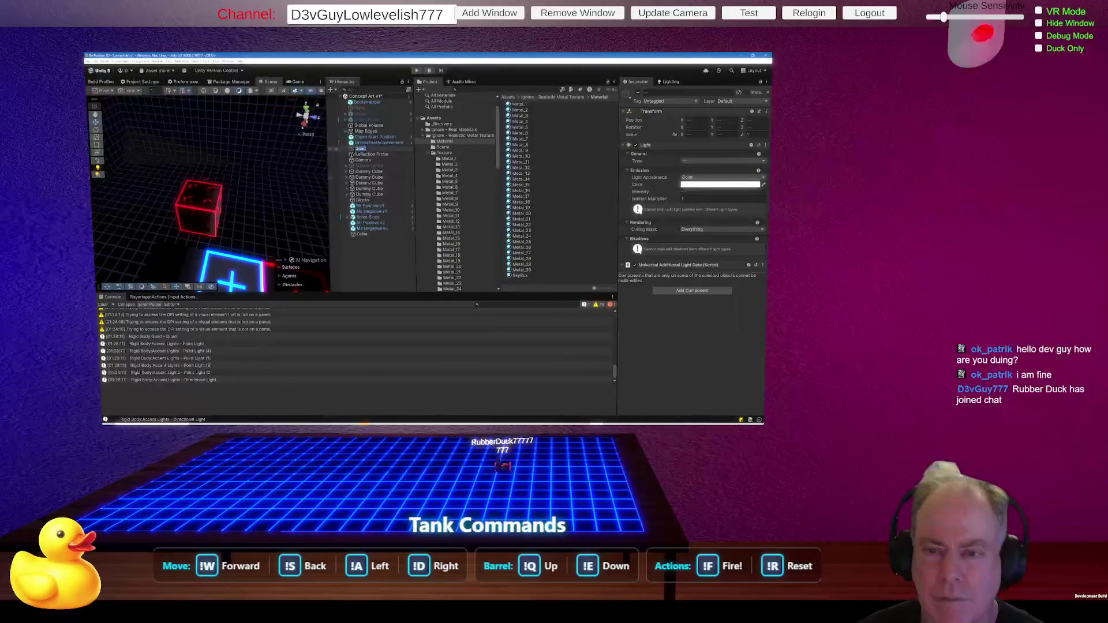
Collapse and re-expand the Hierarchy's scene object tree.
right_click(392, 172)
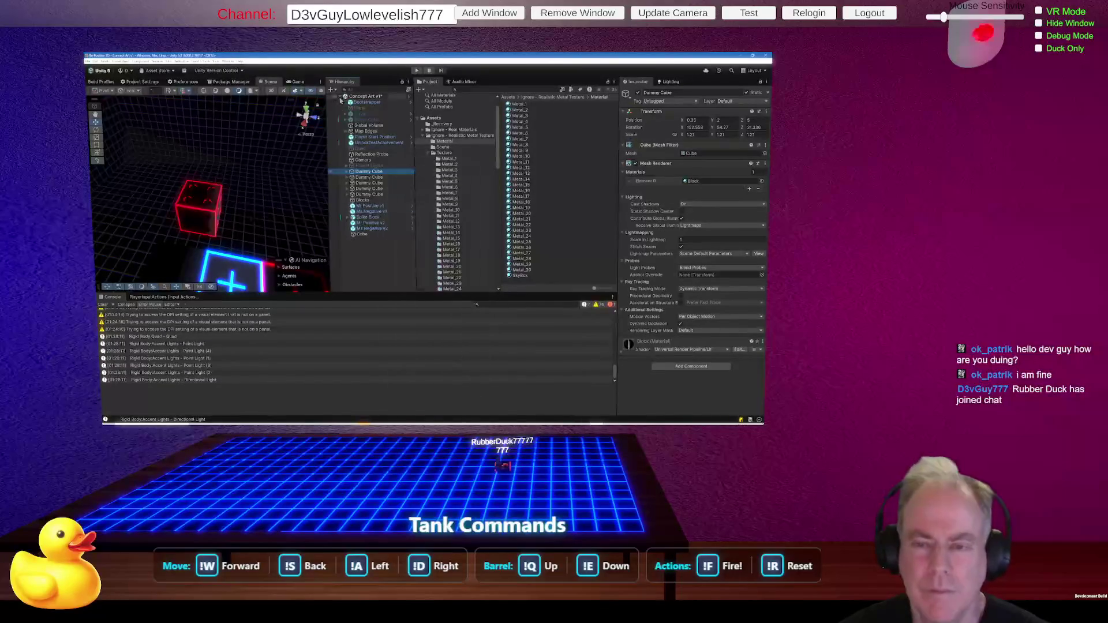
click(342, 101)
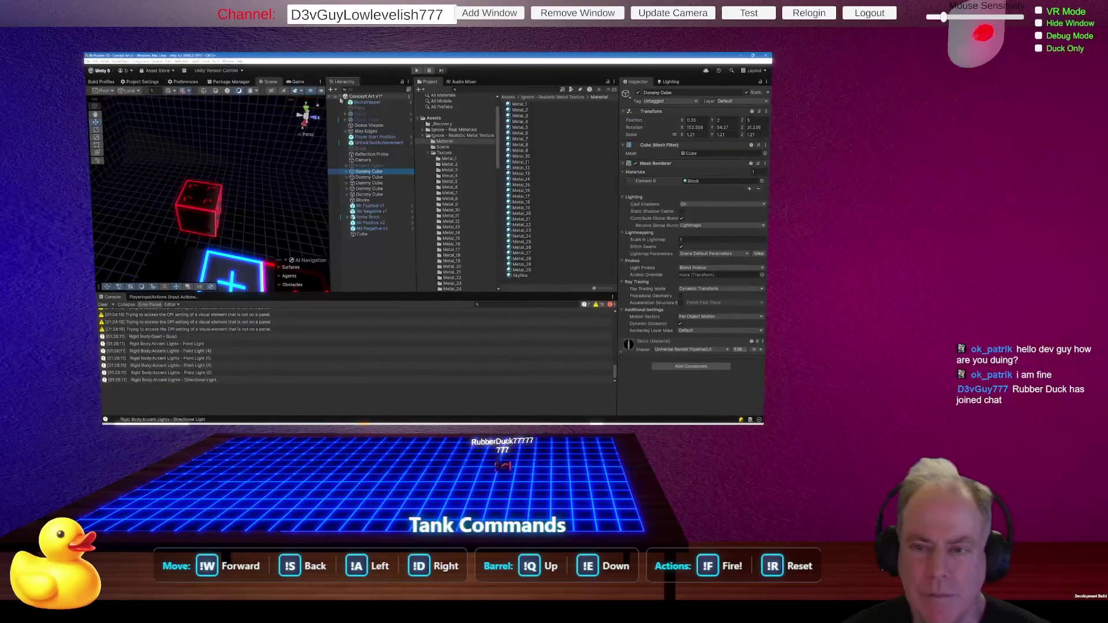
alt+click(346, 96)
alt+click(345, 96)
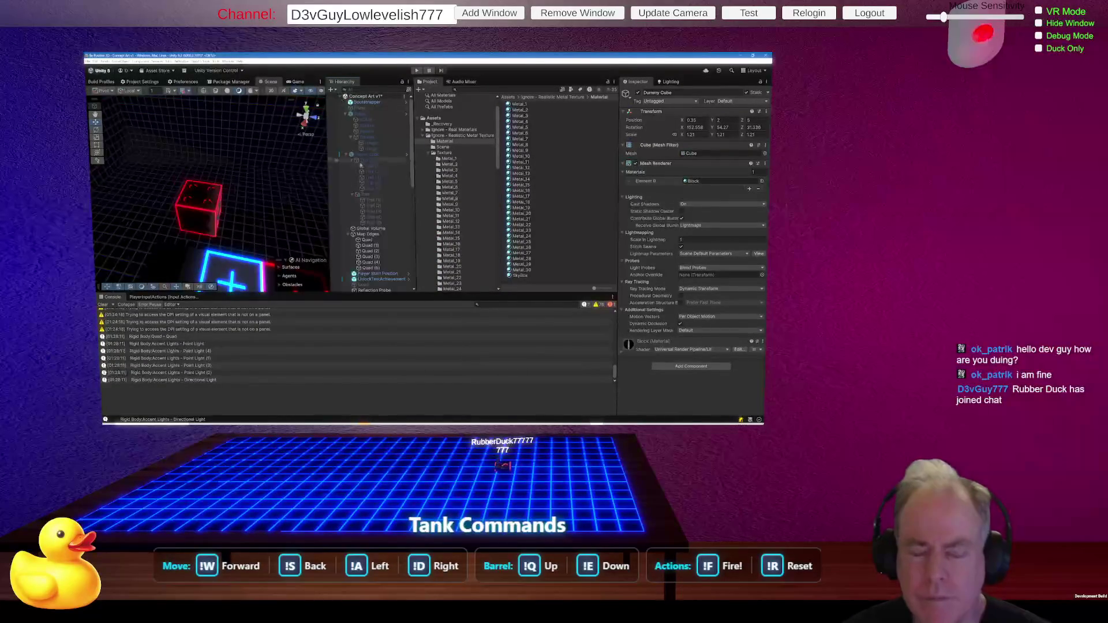
Select every light again from the Trail object's menu, then pick a Dummy Cube.
right_click(378, 194)
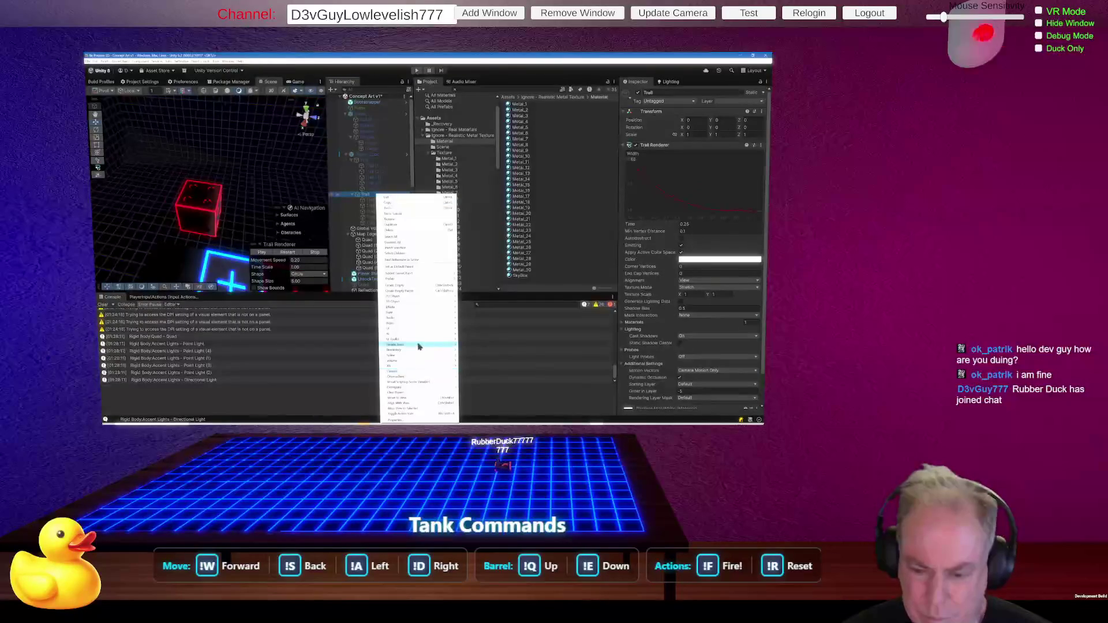
mouse_move(421, 347)
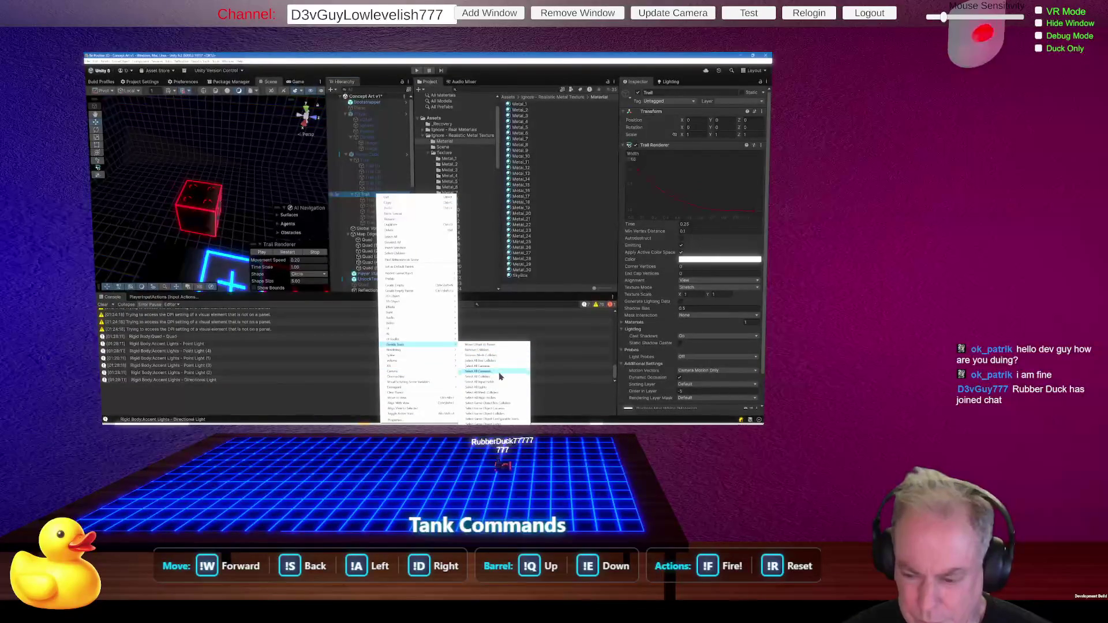
click(490, 386)
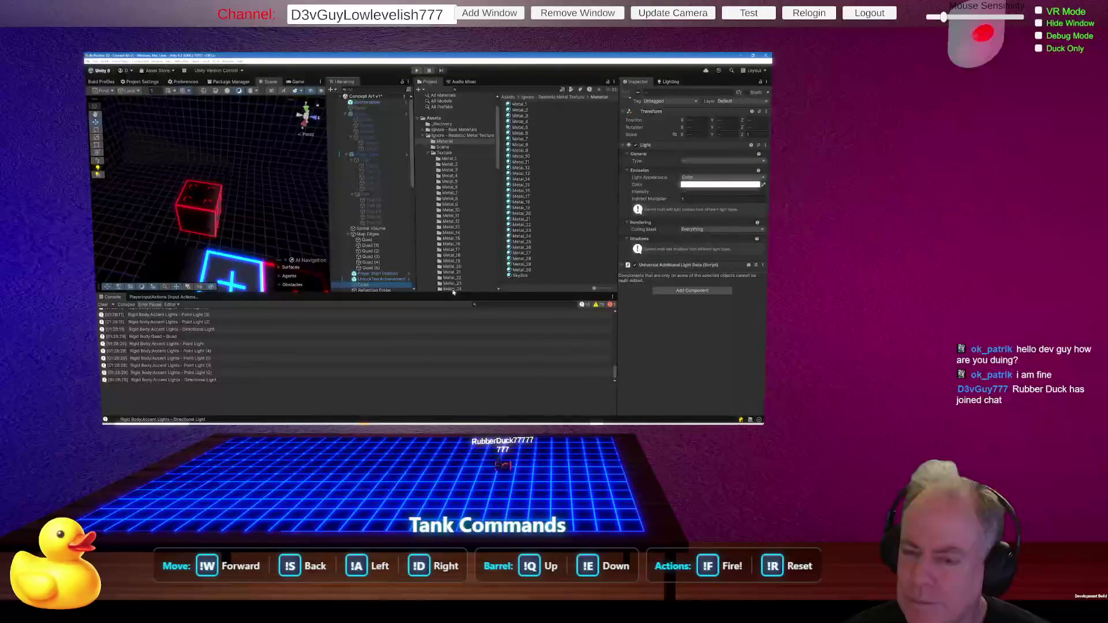
scroll(375, 230, down, 5)
click(381, 236)
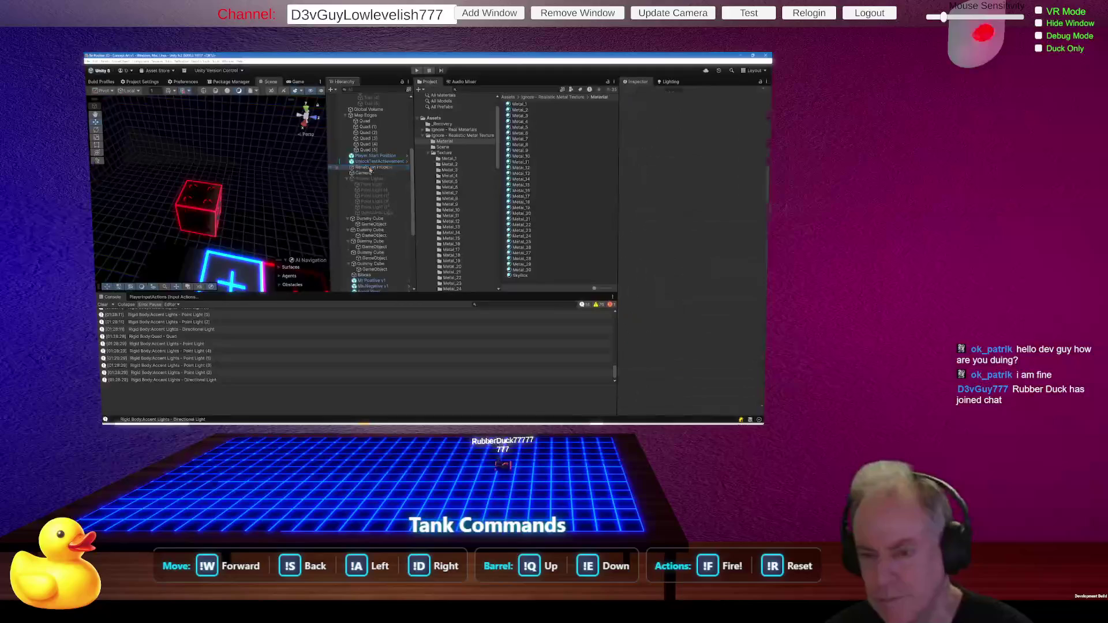
Bring the neon cubes into view, select Quad (4), and show the Hierarchy create list.
scroll(370, 169, down, 5)
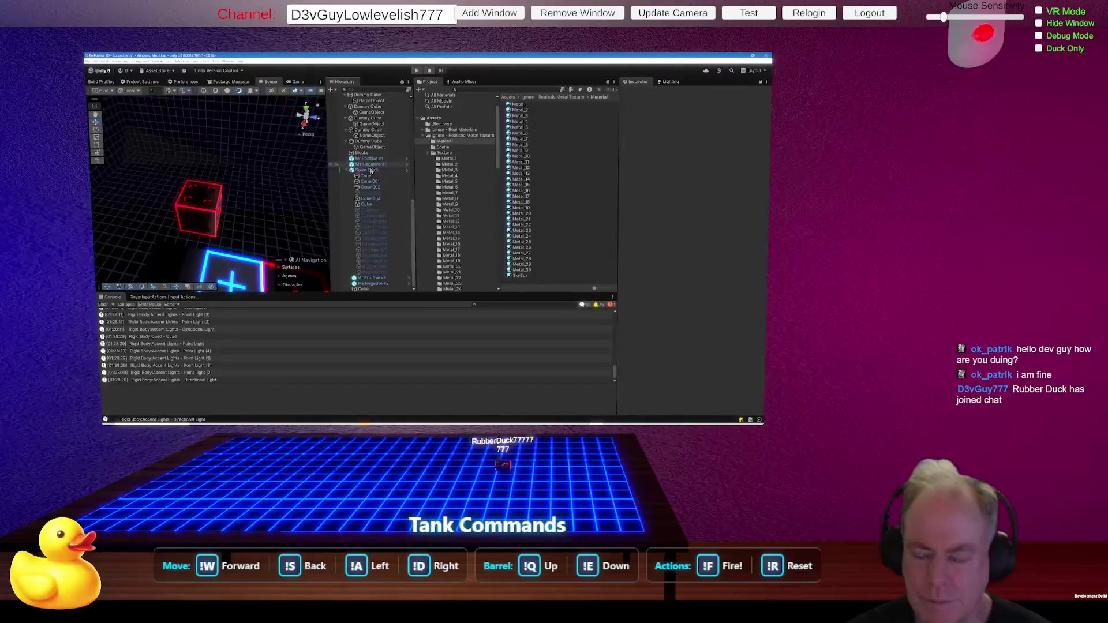
mouse_move(285, 198)
mouse_down()
mouse_move(263, 230)
mouse_move(290, 235)
mouse_move(250, 185)
mouse_up()
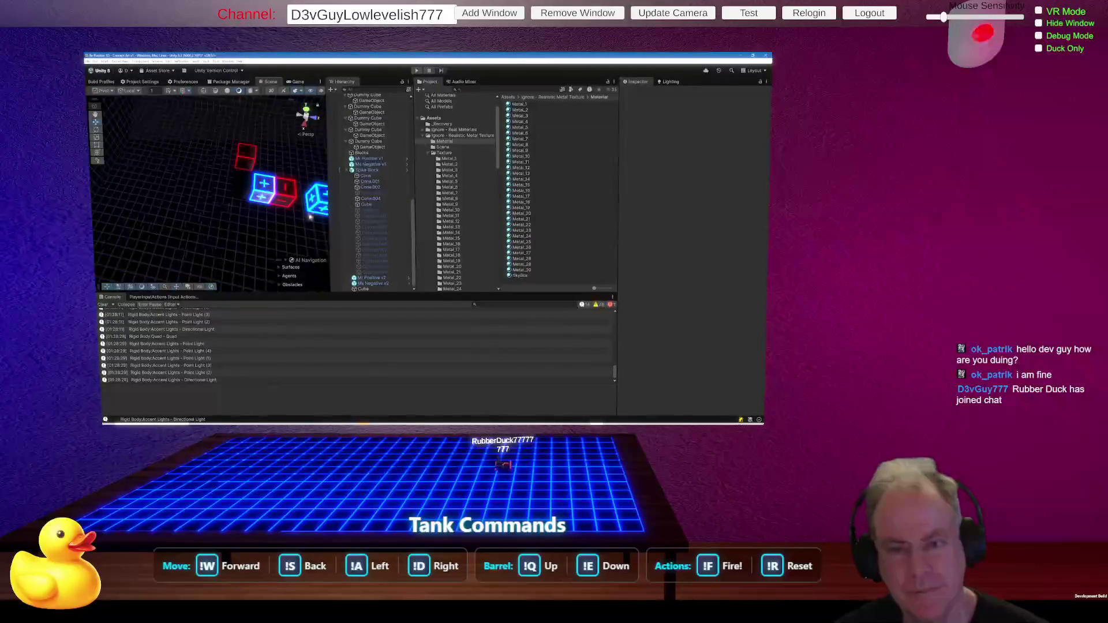
right_click(259, 221)
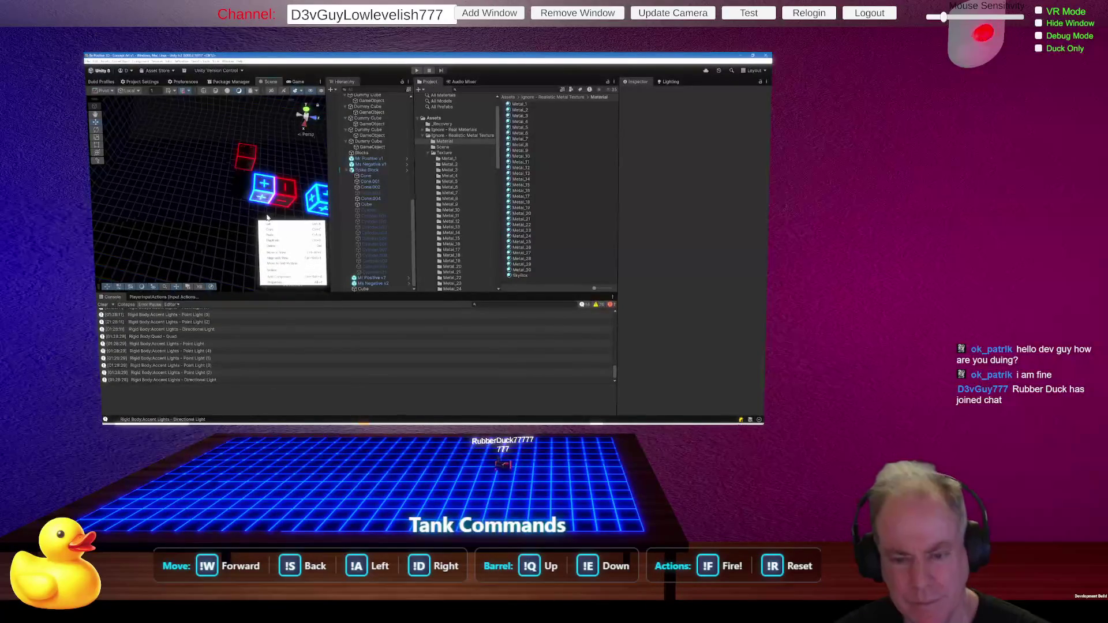
click(230, 228)
click(230, 228)
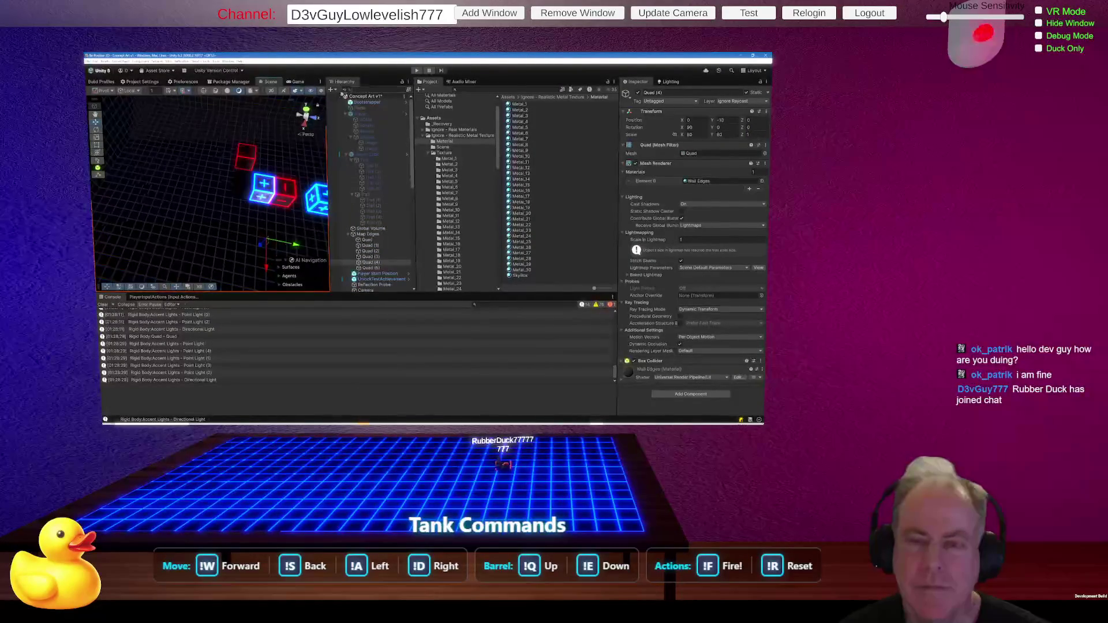
click(331, 91)
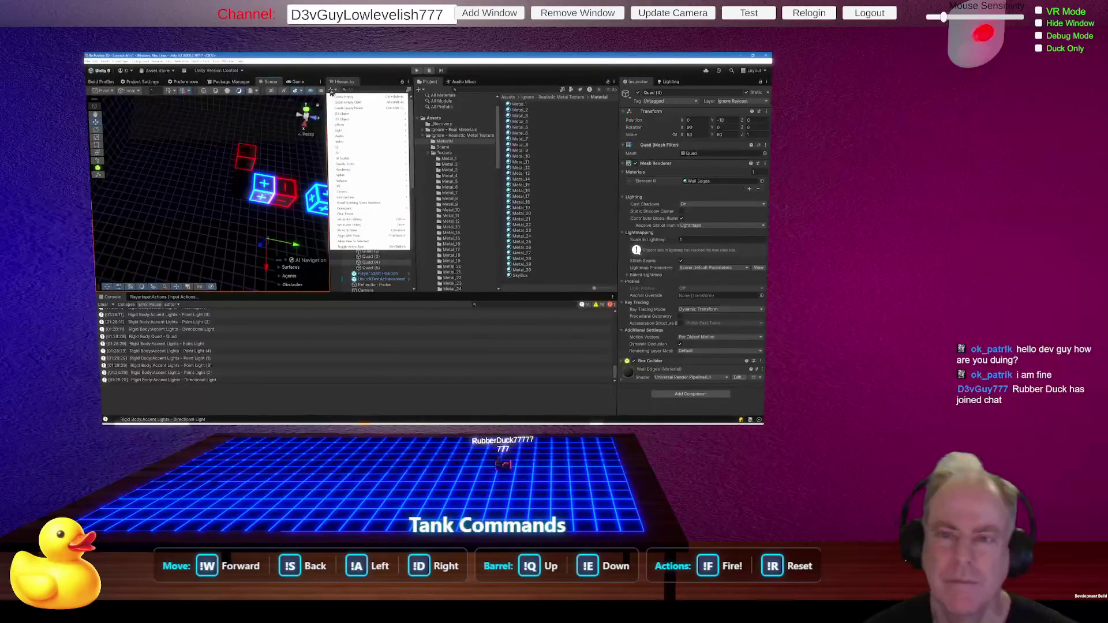
Create a new 3D Object > Cube and orbit the view around it.
mouse_move(355, 120)
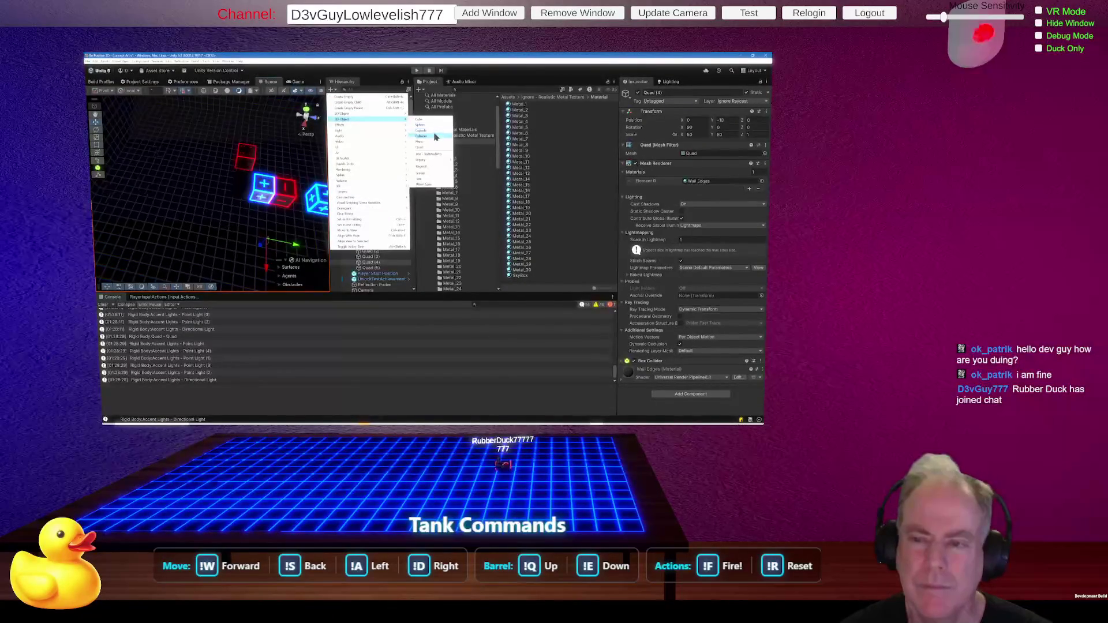
click(420, 119)
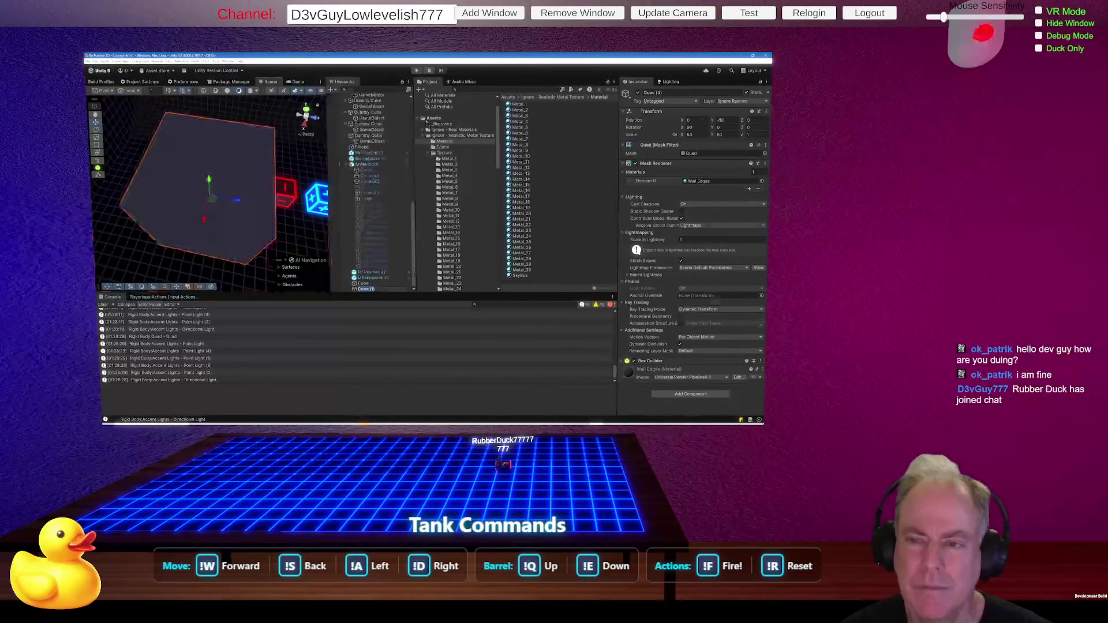
scroll(255, 205, down, 5)
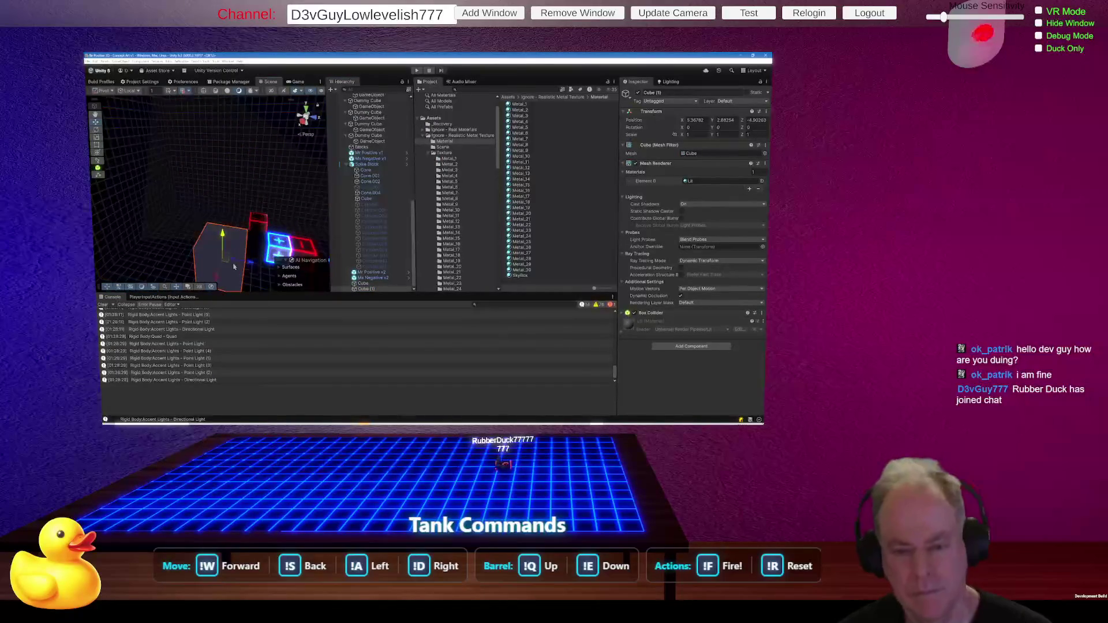
mouse_move(151, 267)
mouse_down()
mouse_move(131, 279)
mouse_move(184, 215)
mouse_move(228, 241)
mouse_move(407, 229)
mouse_up()
Select Quad (4) and align it to the grid on all axes.
click(231, 242)
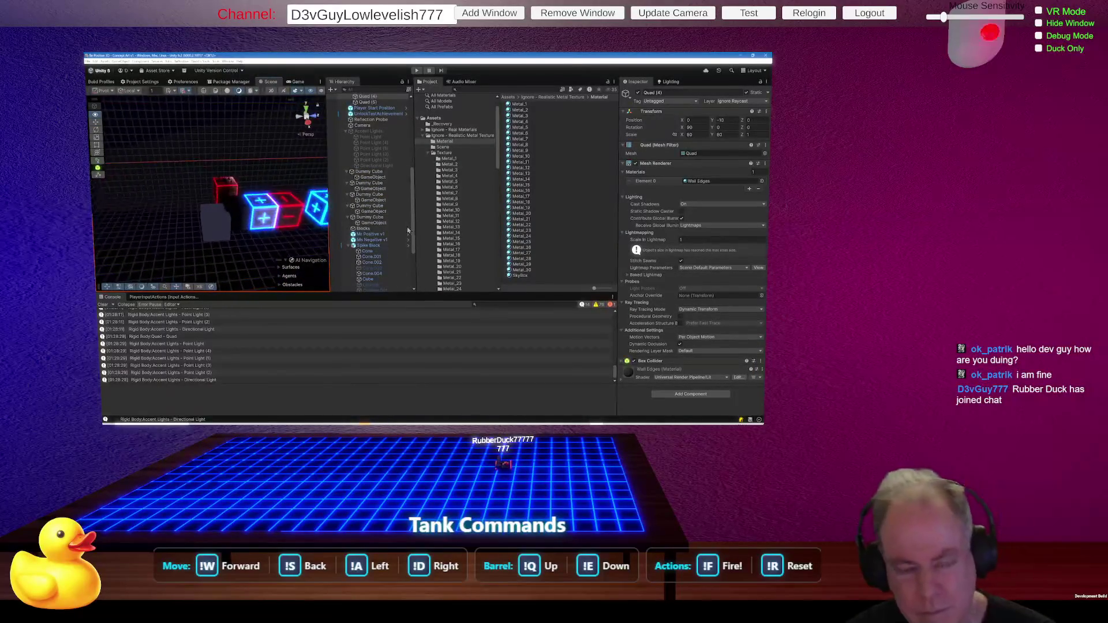
click(184, 91)
click(448, 384)
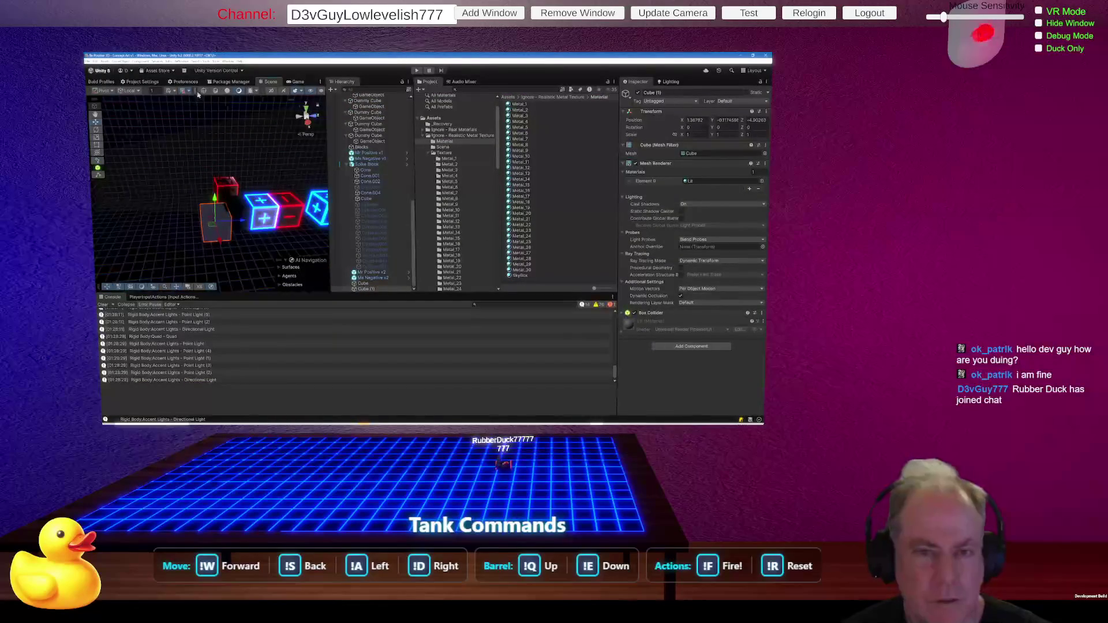
click(184, 91)
Align the new cube to the grid on all axes and drag it beside the blue plus block.
click(434, 389)
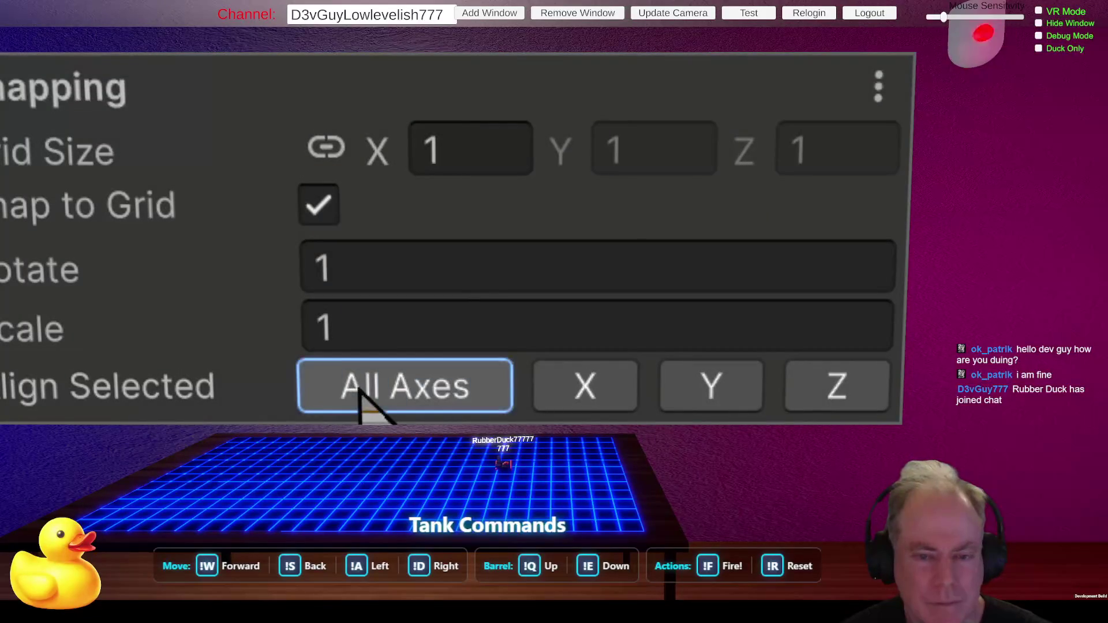
mouse_move(226, 185)
mouse_down()
mouse_move(270, 237)
mouse_move(127, 236)
mouse_move(308, 231)
mouse_move(262, 214)
mouse_up()
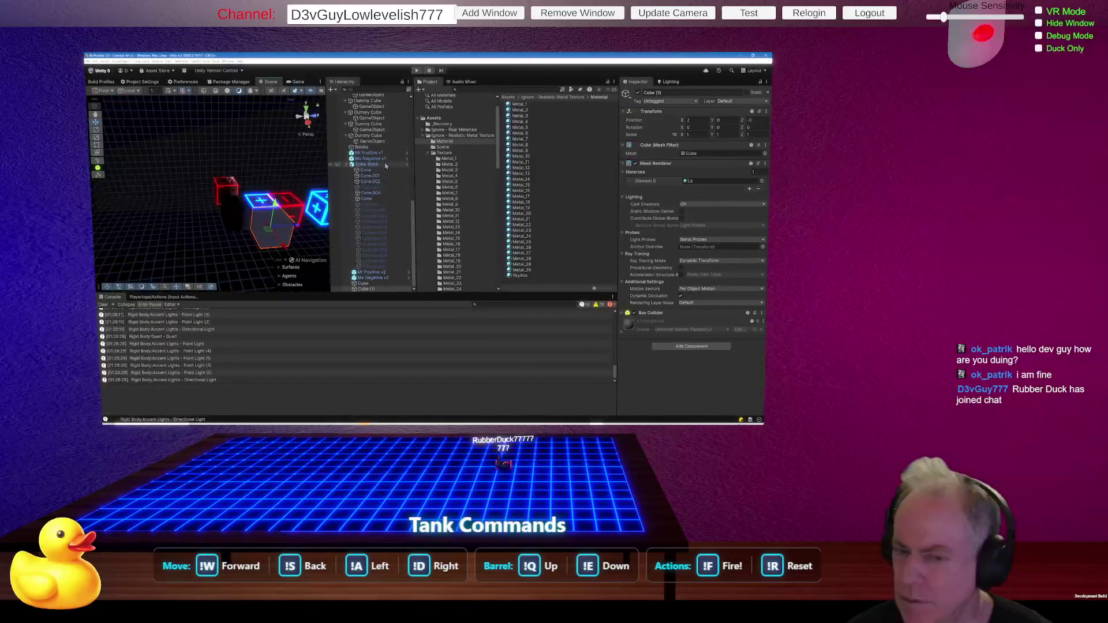
mouse_move(248, 226)
mouse_down()
mouse_move(212, 241)
mouse_move(280, 252)
mouse_move(254, 241)
mouse_up()
Select the metal Cube, move it along Z to -3, then push it further back.
click(226, 266)
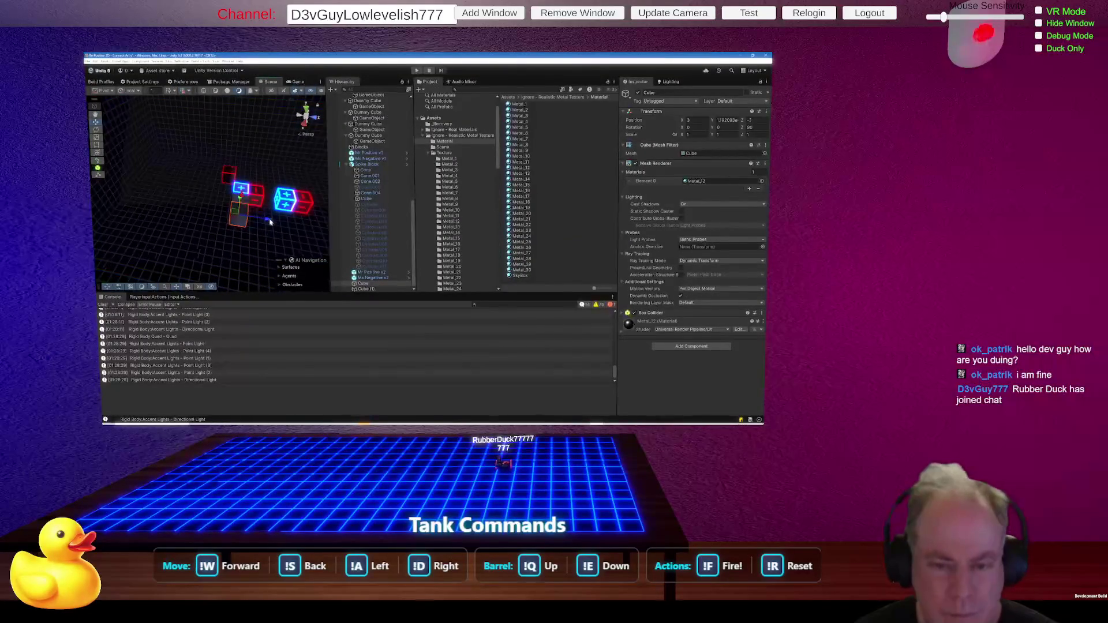
drag(249, 217, 268, 217)
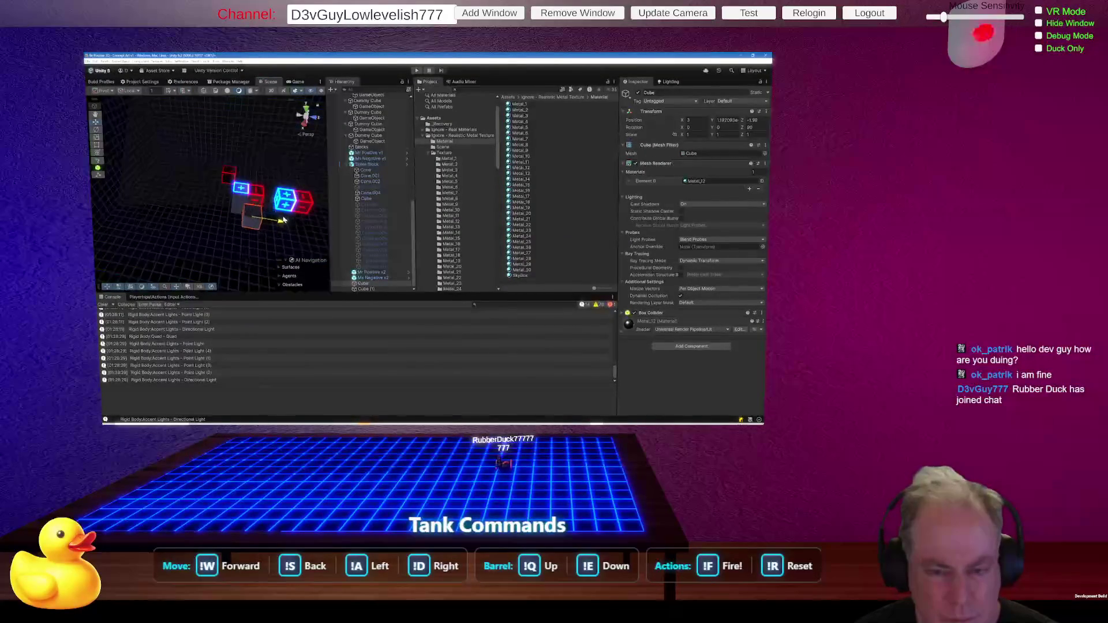
scroll(272, 228, up, 5)
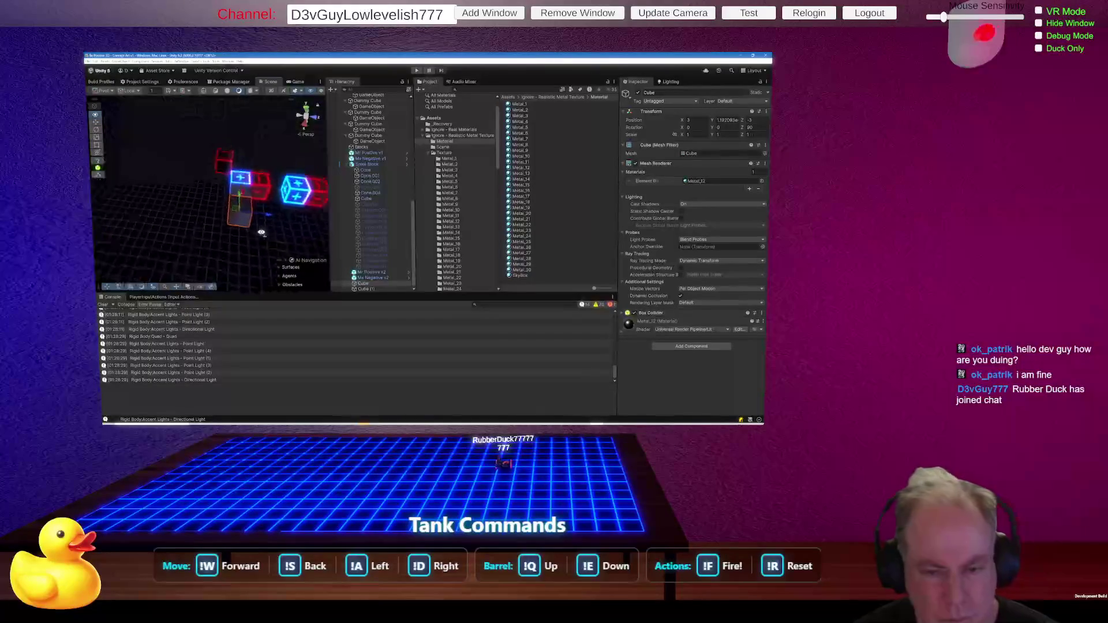
scroll(277, 246, up, 4)
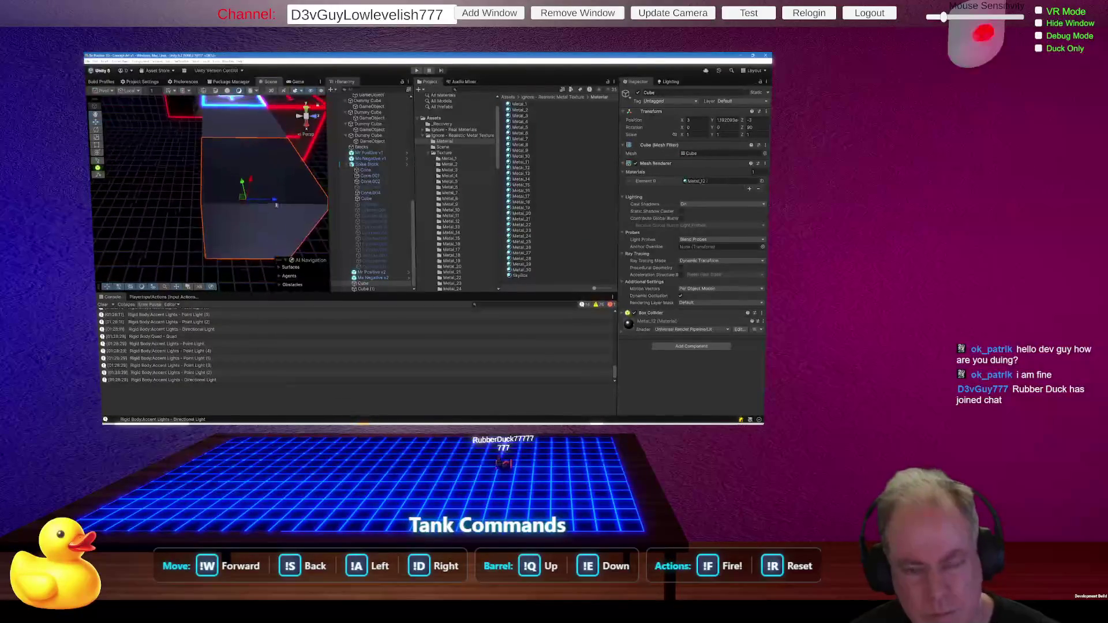
drag(275, 200, 113, 200)
scroll(245, 198, down, 3)
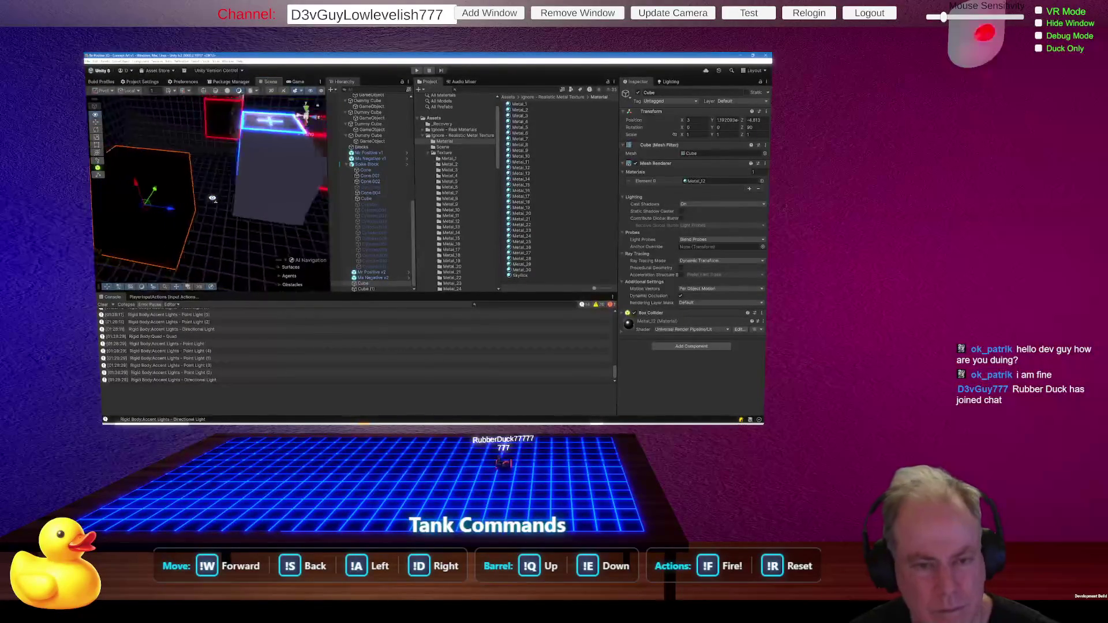
scroll(245, 198, down, 2)
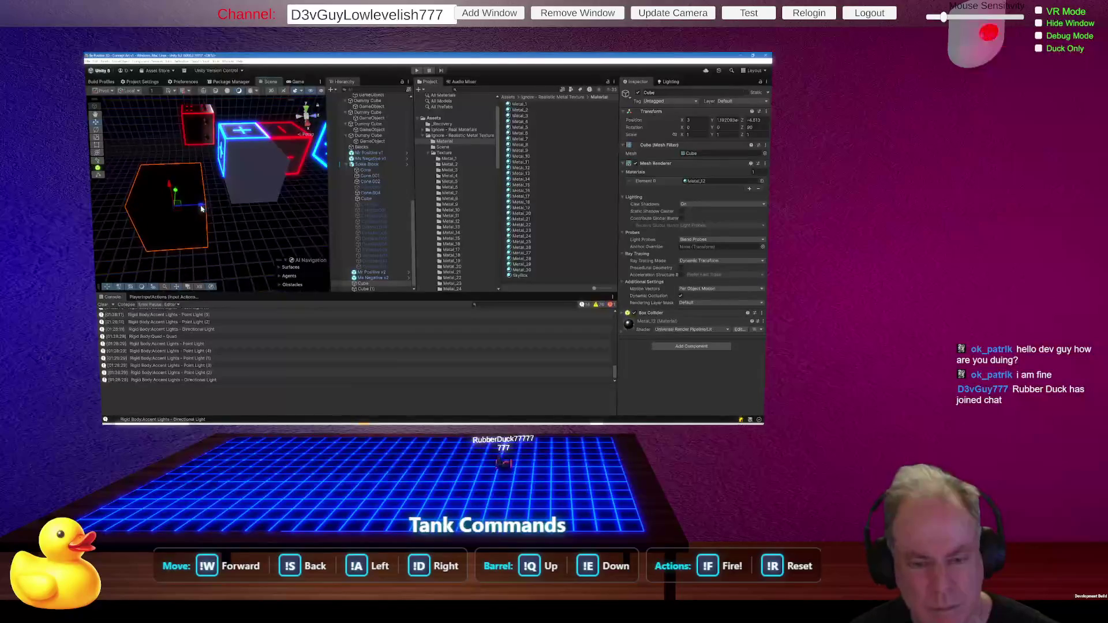
Bring the metal cube forward, move it right and back, then slide it left.
mouse_move(201, 209)
mouse_down()
mouse_move(300, 210)
mouse_move(212, 213)
mouse_up()
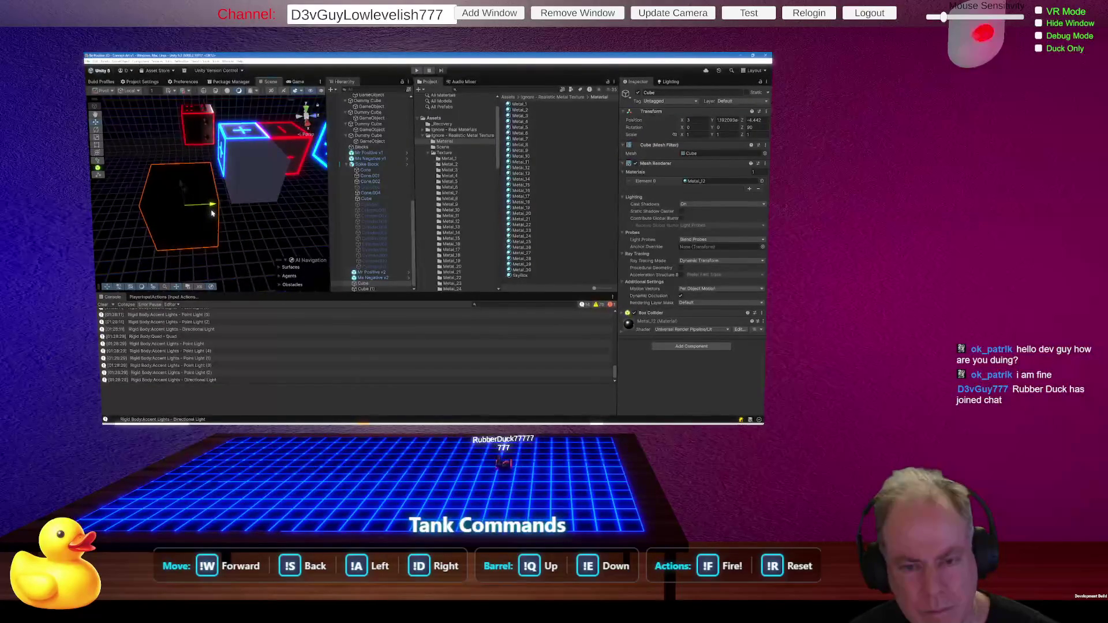
scroll(212, 213, down, 4)
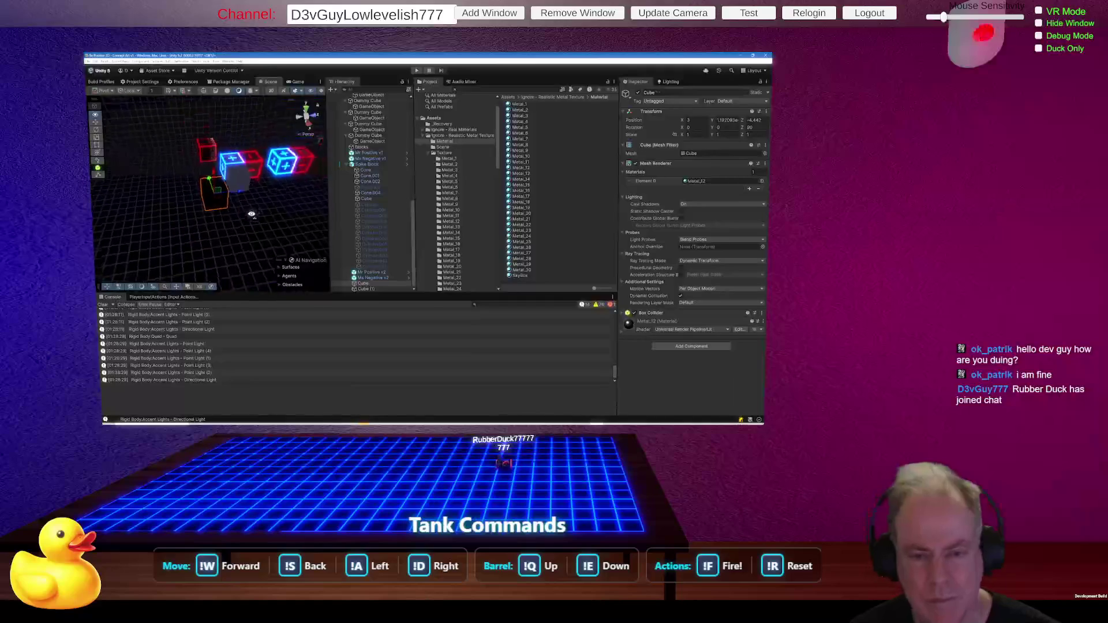
drag(212, 204, 302, 215)
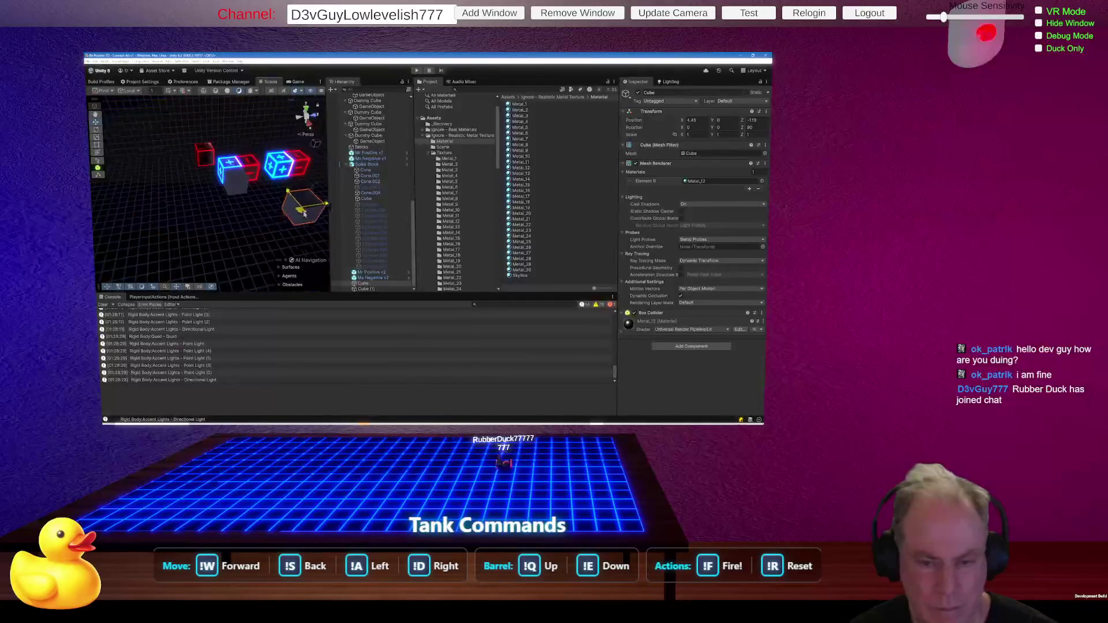
mouse_move(252, 243)
mouse_down()
mouse_move(142, 221)
mouse_move(292, 213)
mouse_move(252, 213)
mouse_up()
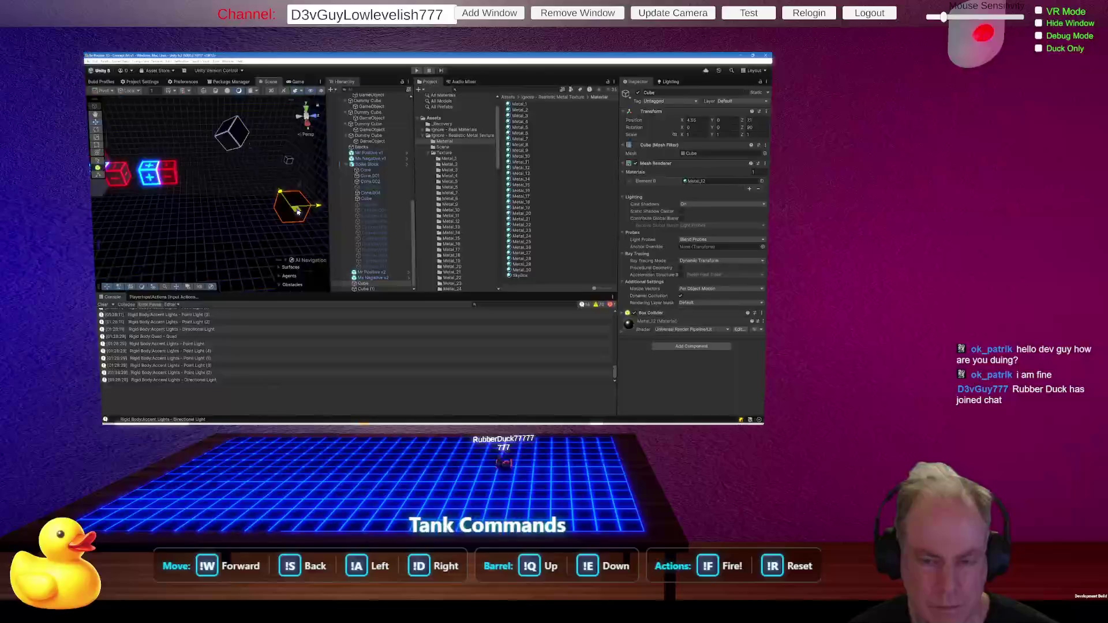
mouse_move(240, 212)
mouse_down()
mouse_move(117, 209)
mouse_move(174, 140)
mouse_move(96, 160)
mouse_move(181, 188)
mouse_up()
Drag the grey Cube (1) beside the red block and reselect it next to the glowing plus.
click(205, 208)
drag(213, 224, 211, 173)
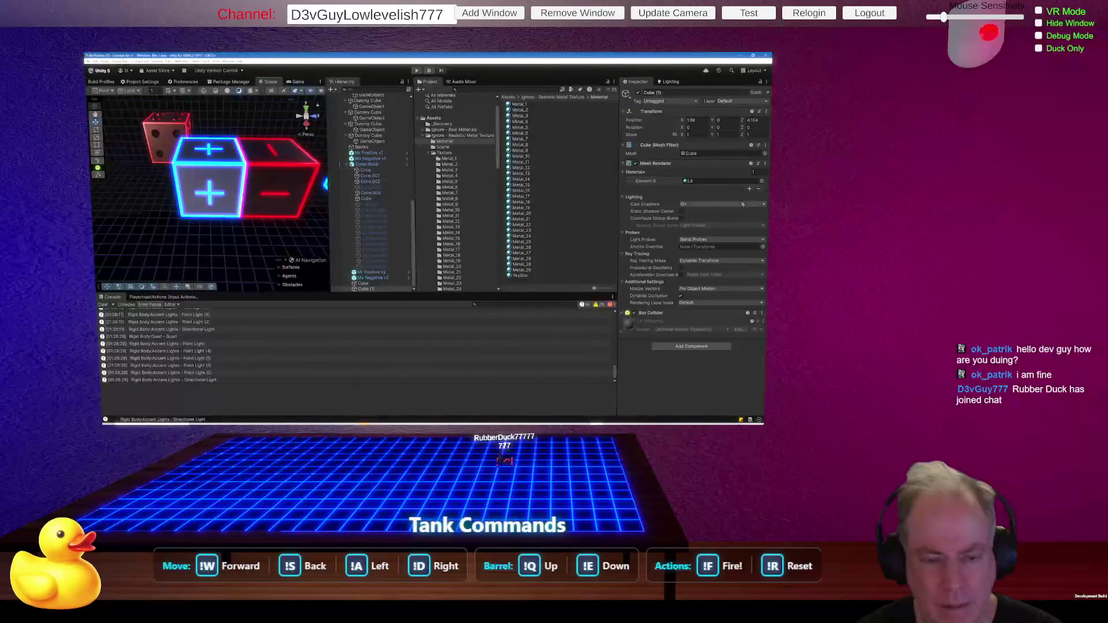
drag(315, 182, 299, 182)
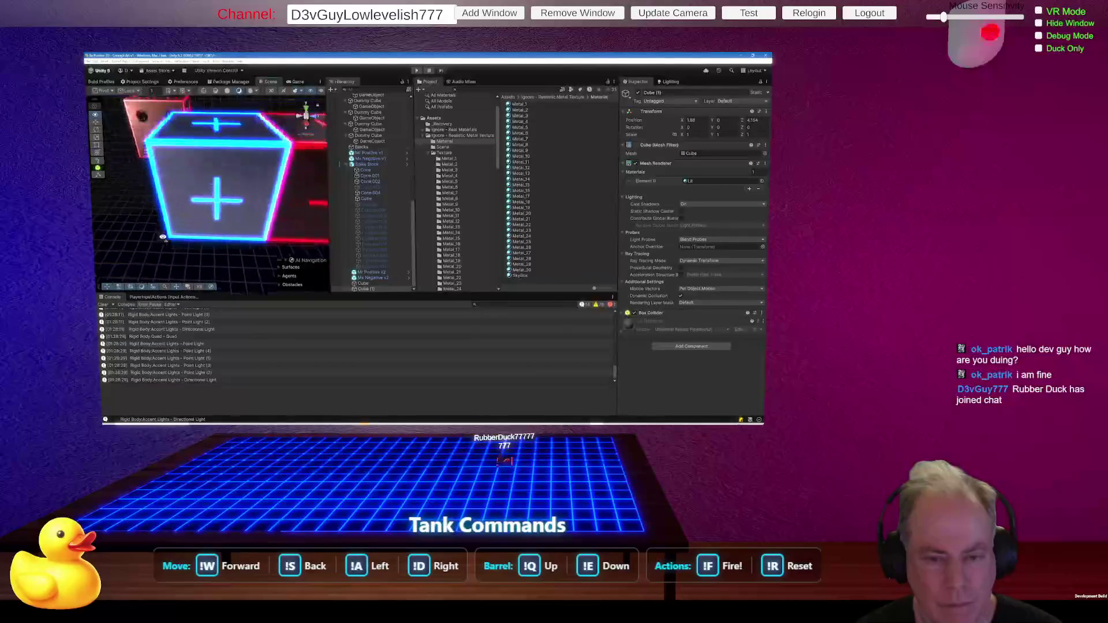
drag(163, 242, 162, 166)
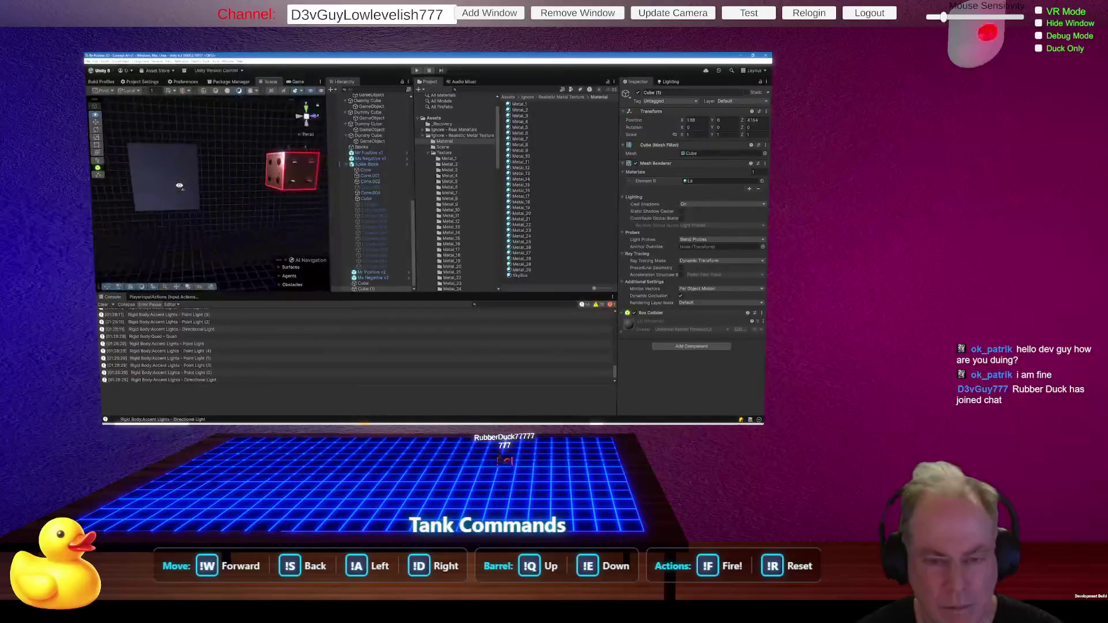
click(179, 185)
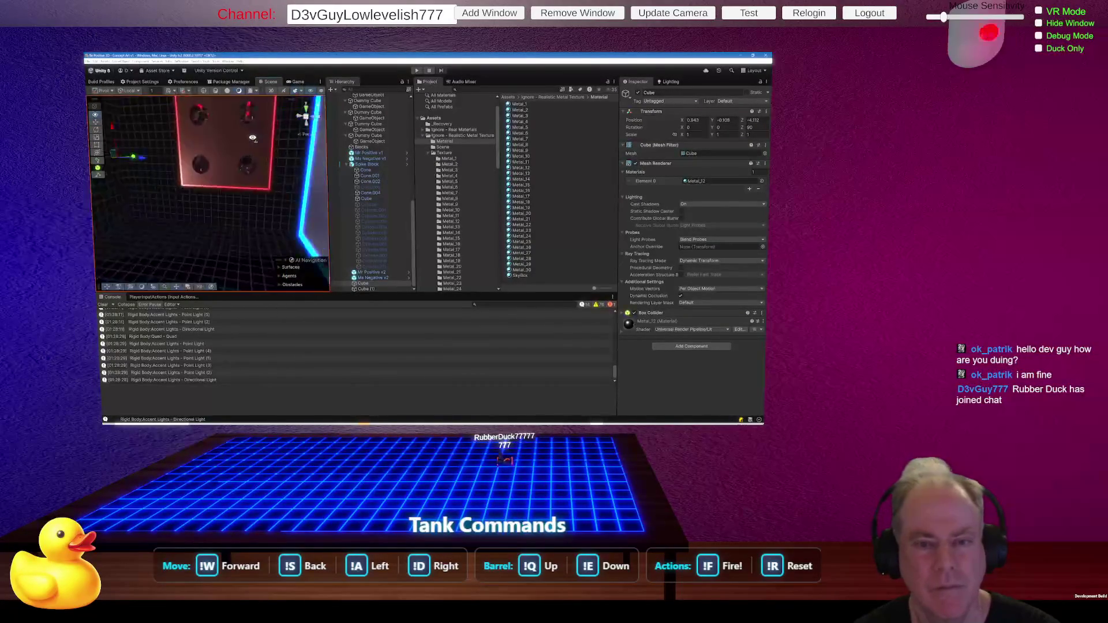
mouse_move(267, 137)
mouse_down()
mouse_move(247, 148)
mouse_move(265, 149)
mouse_move(216, 128)
mouse_move(234, 102)
mouse_move(263, 157)
mouse_up()
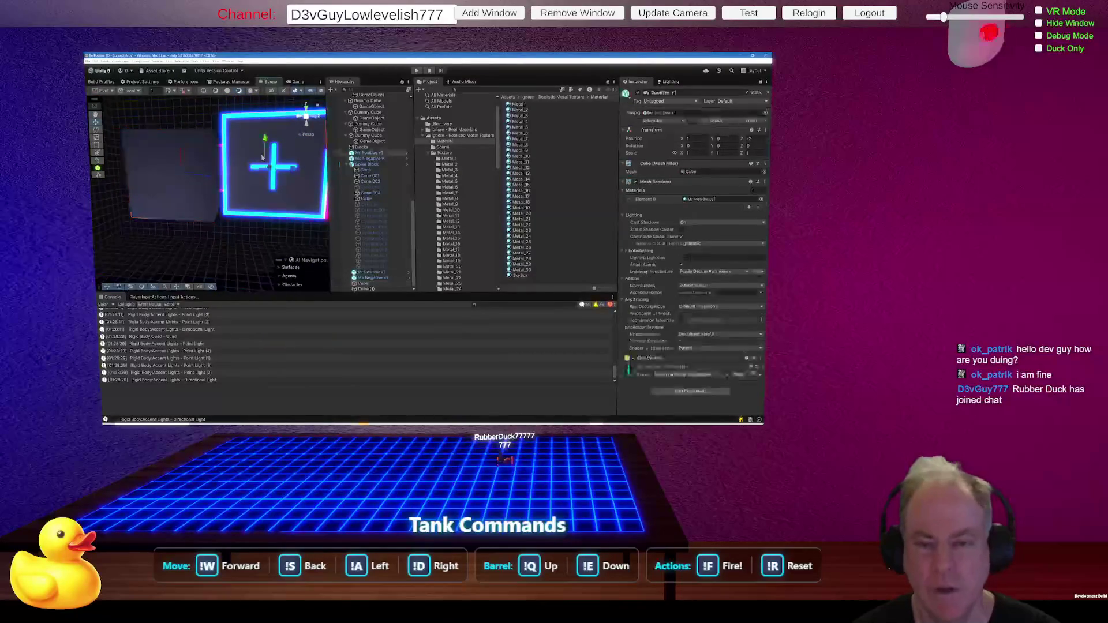
click(180, 193)
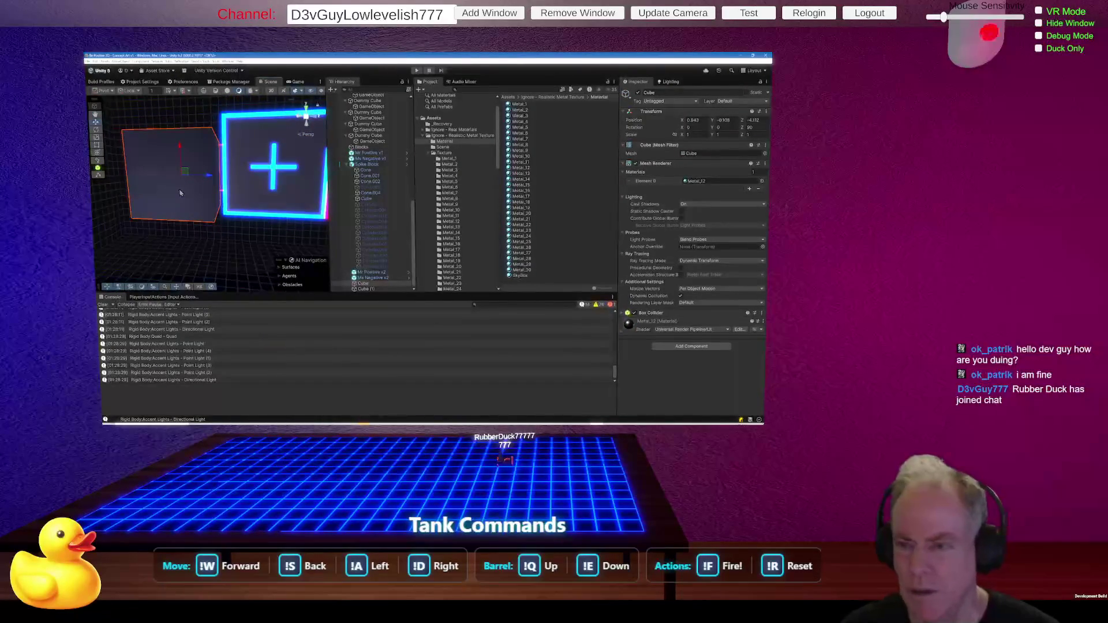
Trace the grey cube's Metal_12 material and its metallic map texture in the project.
click(692, 182)
click(521, 167)
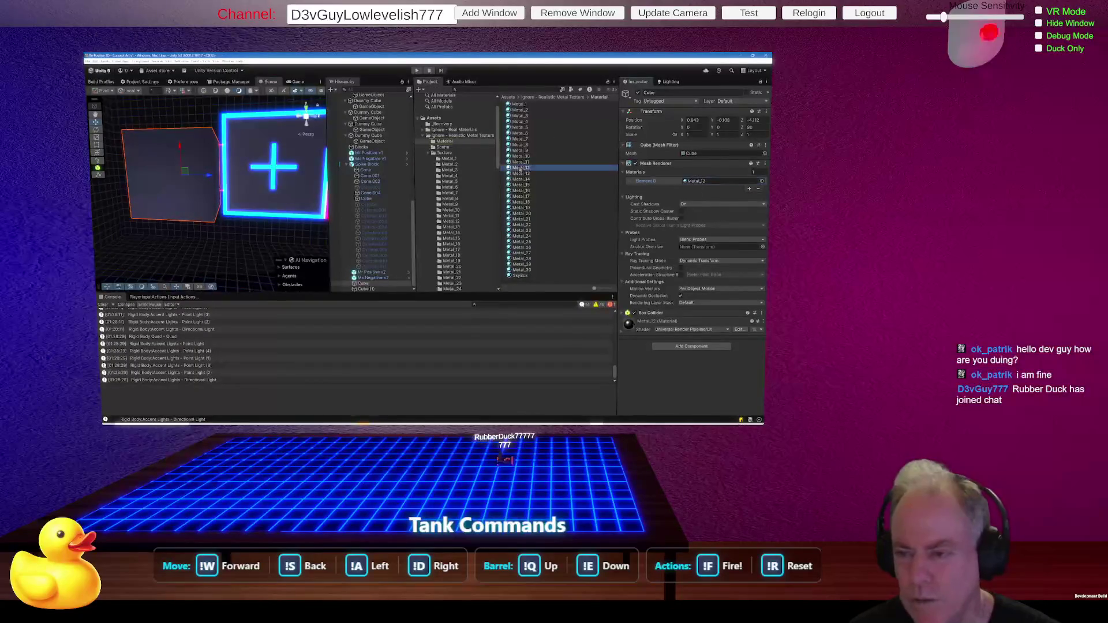
click(635, 175)
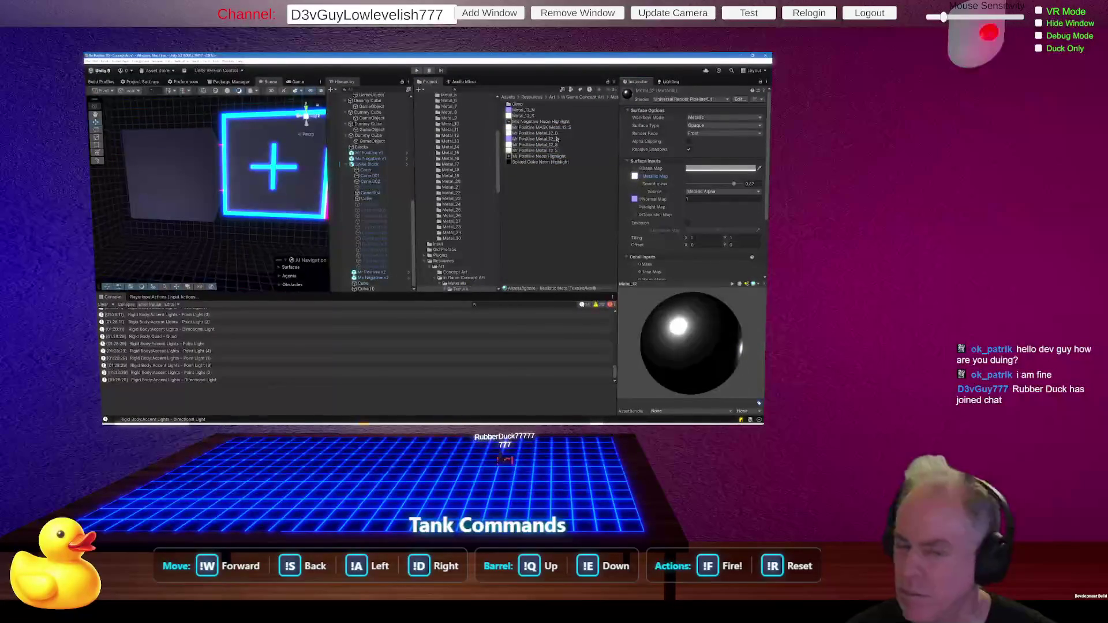
click(175, 193)
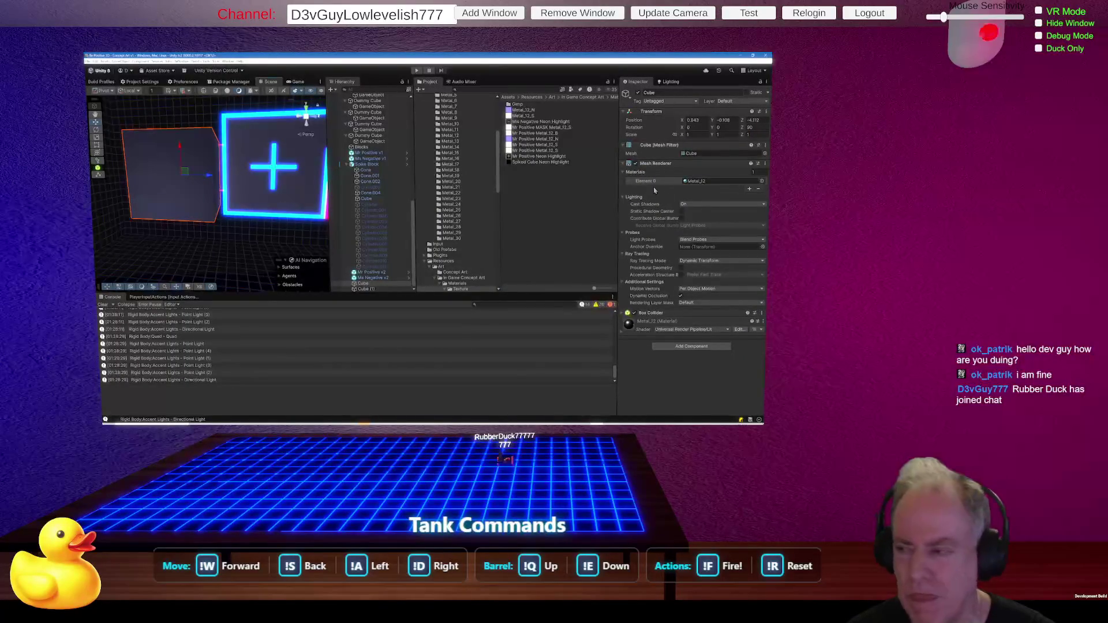
click(695, 181)
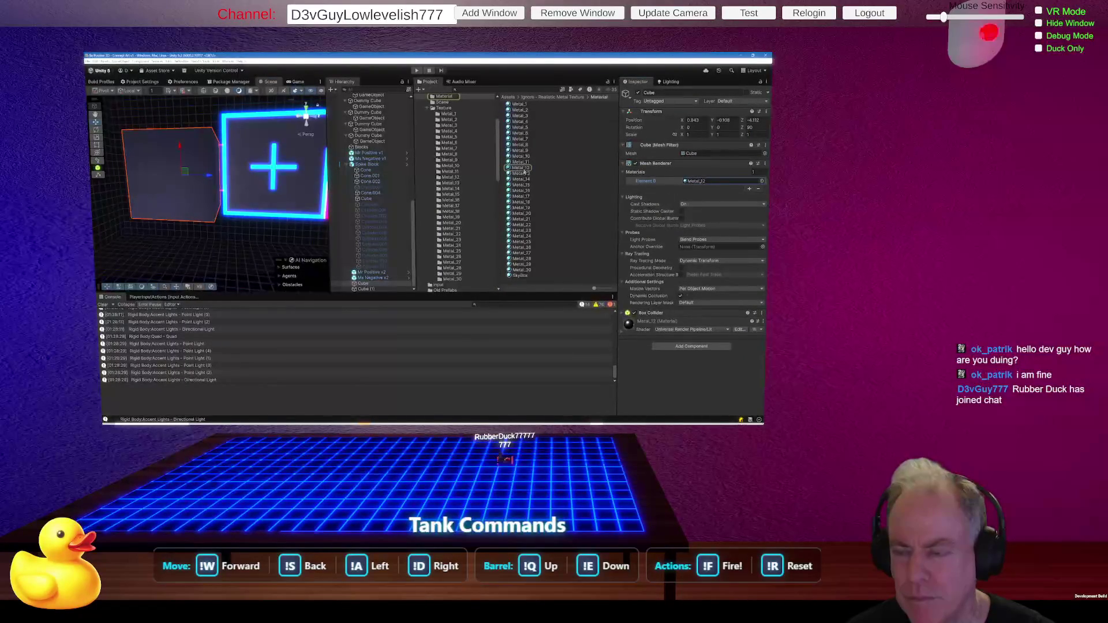
click(523, 170)
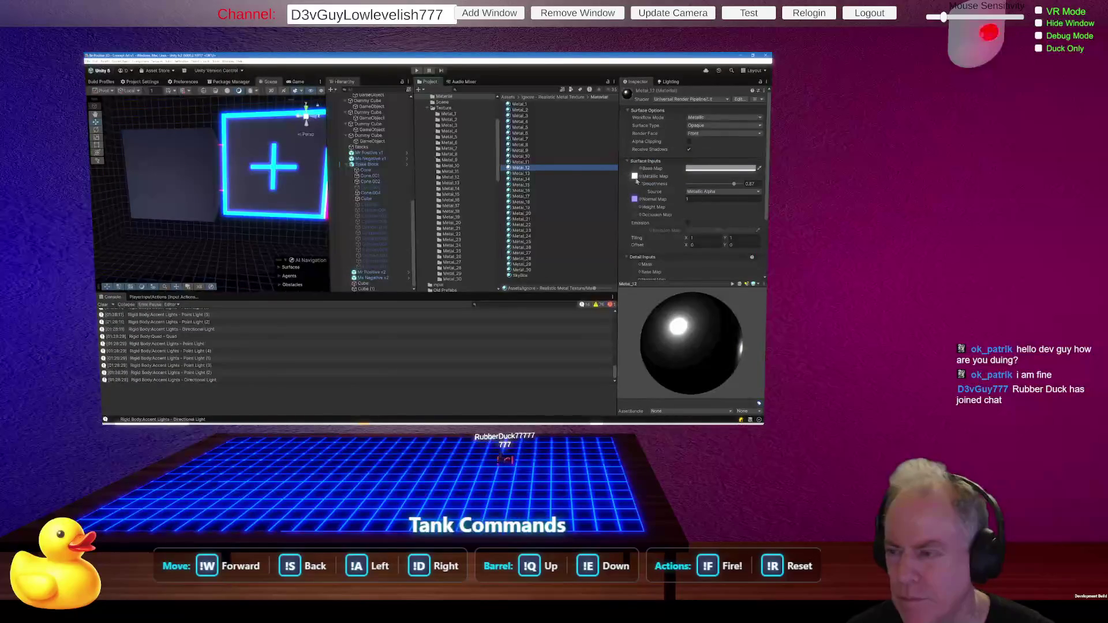
click(634, 176)
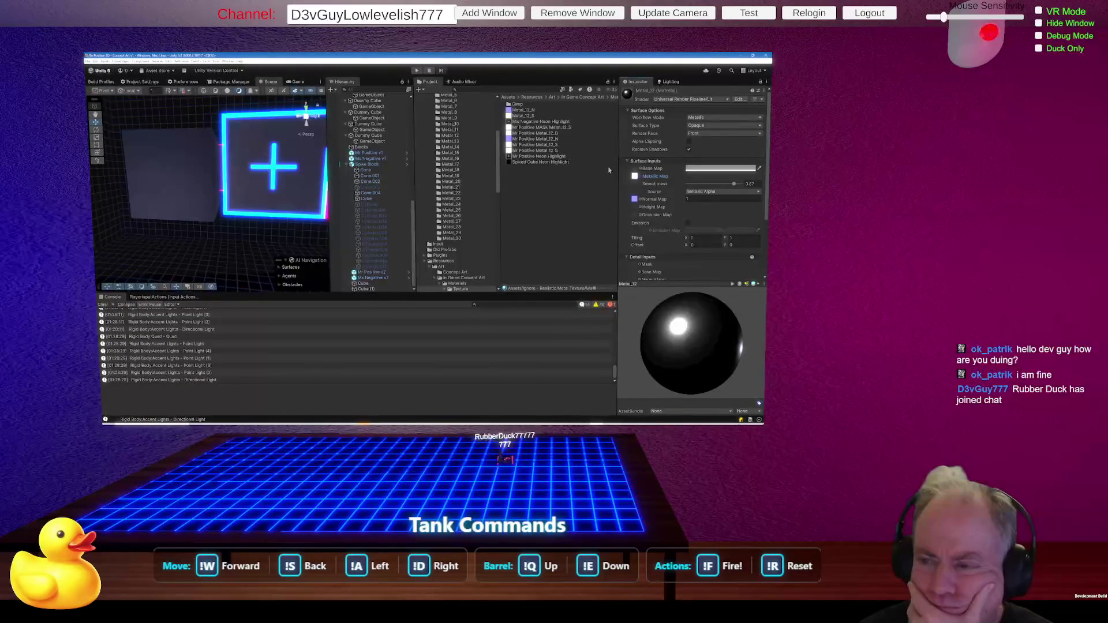
Compare the two Mr Positive Metal_12_S textures, then delete the first one and confirm.
click(635, 177)
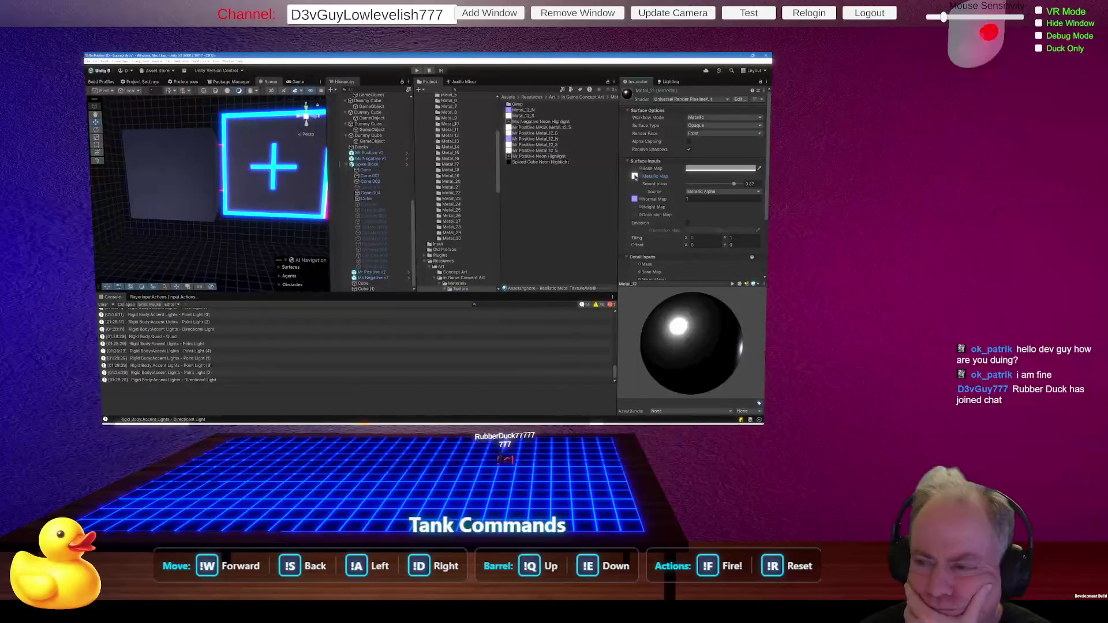
click(538, 147)
click(538, 151)
click(536, 146)
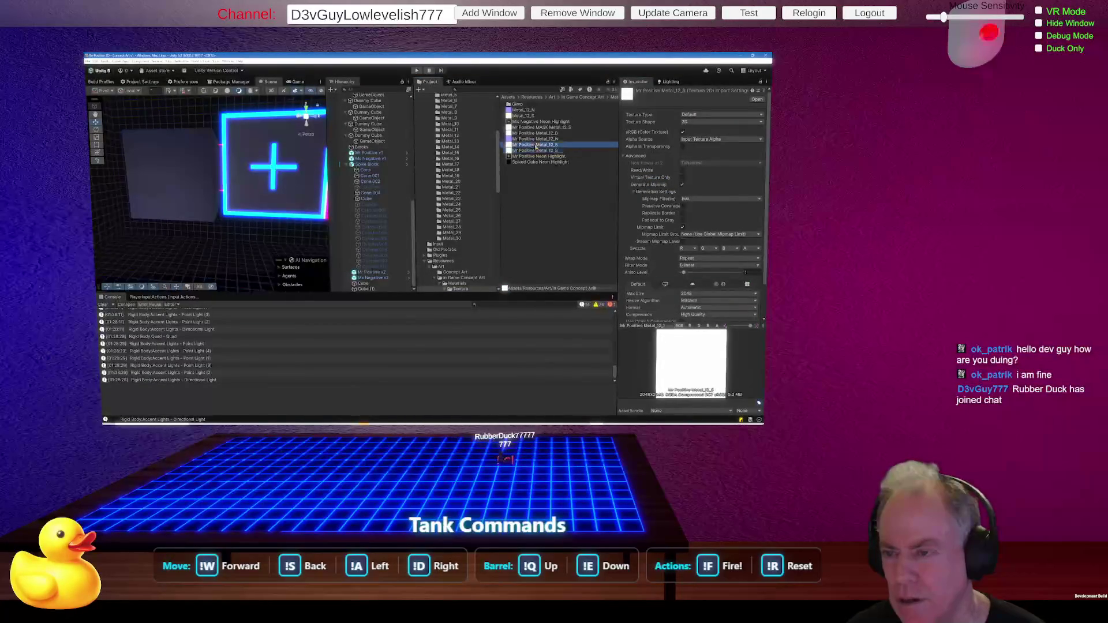
key(Delete)
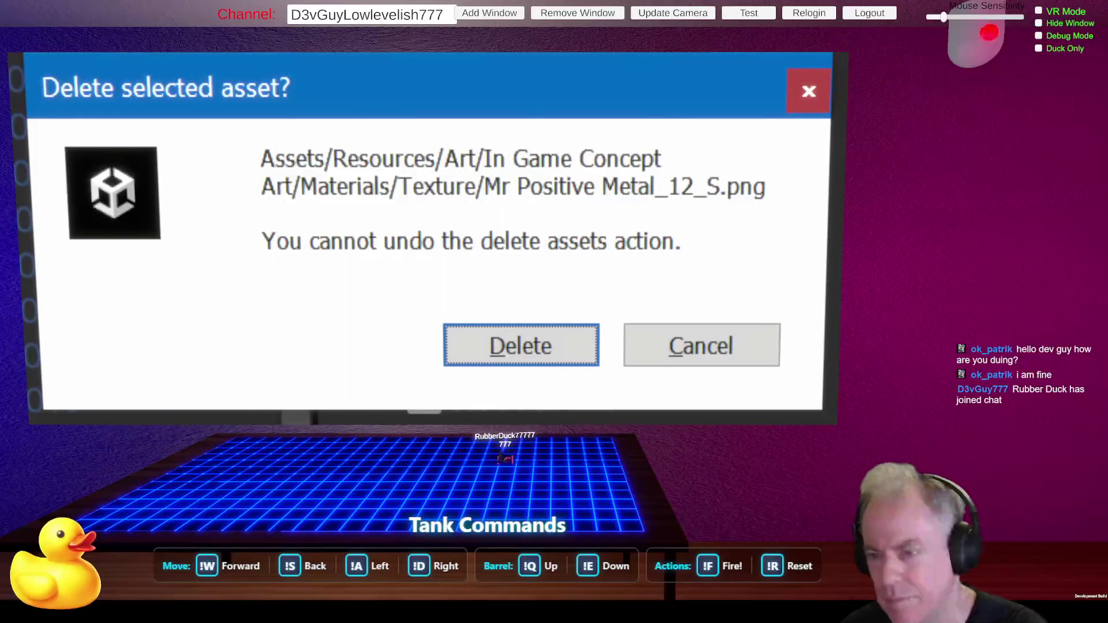
click(522, 350)
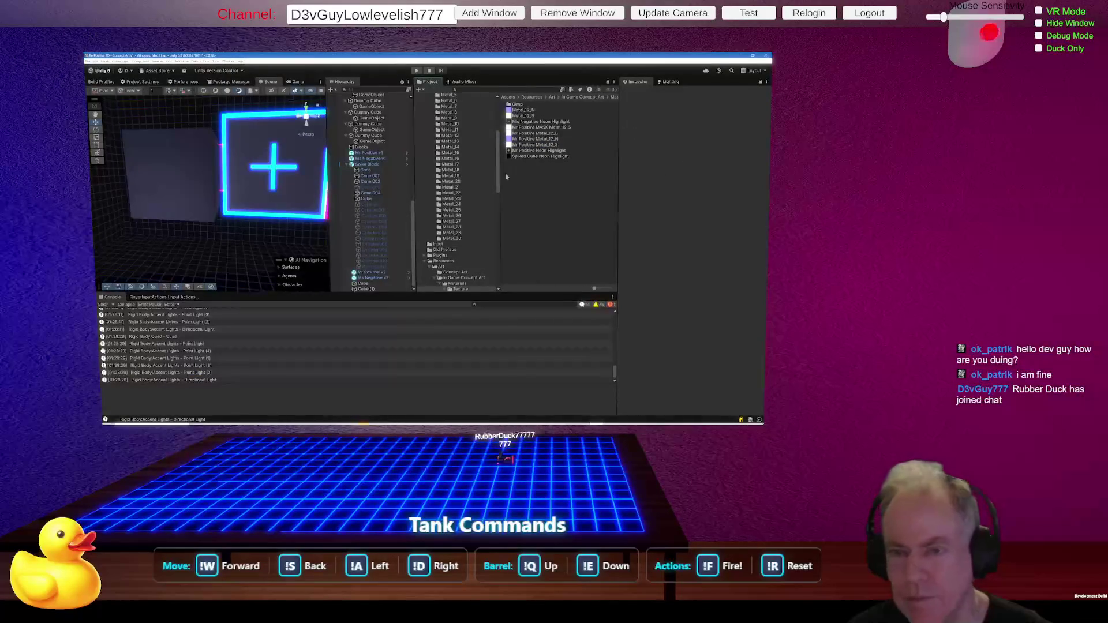
click(311, 195)
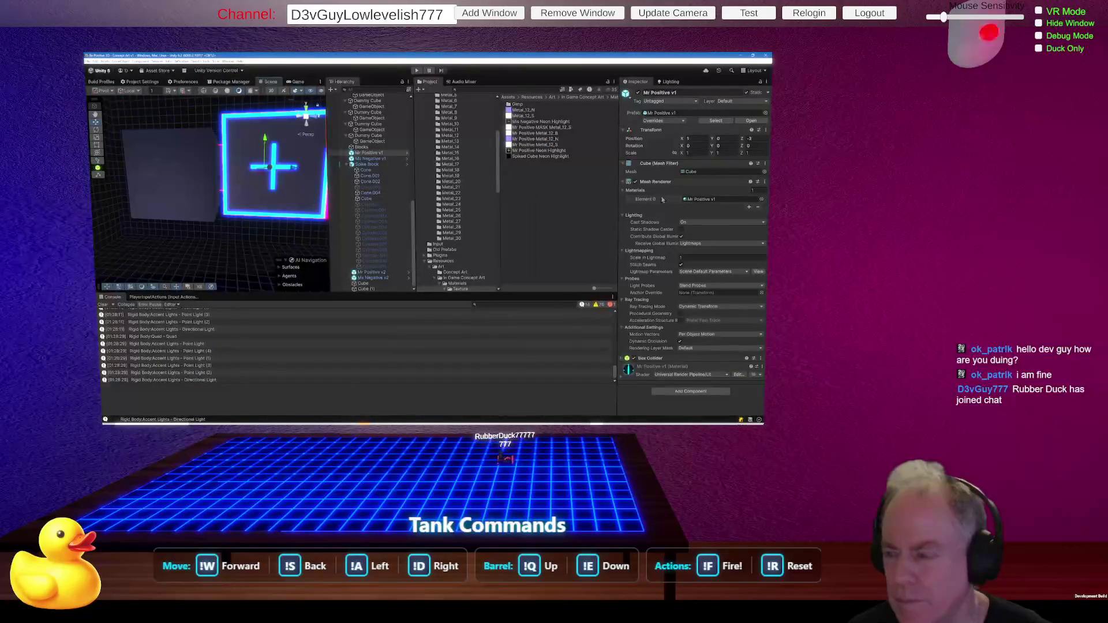
Drag Metal_12_S from the Metal_12 folder into Mr Positive v1's Metallic Map slot, then view the cyan block.
click(699, 200)
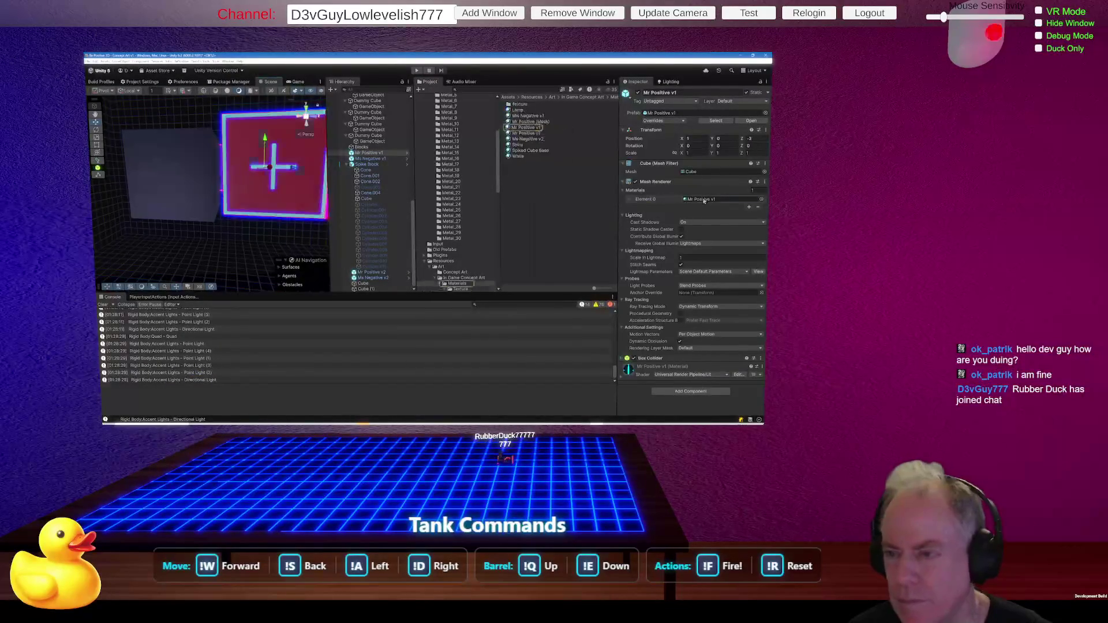
click(528, 129)
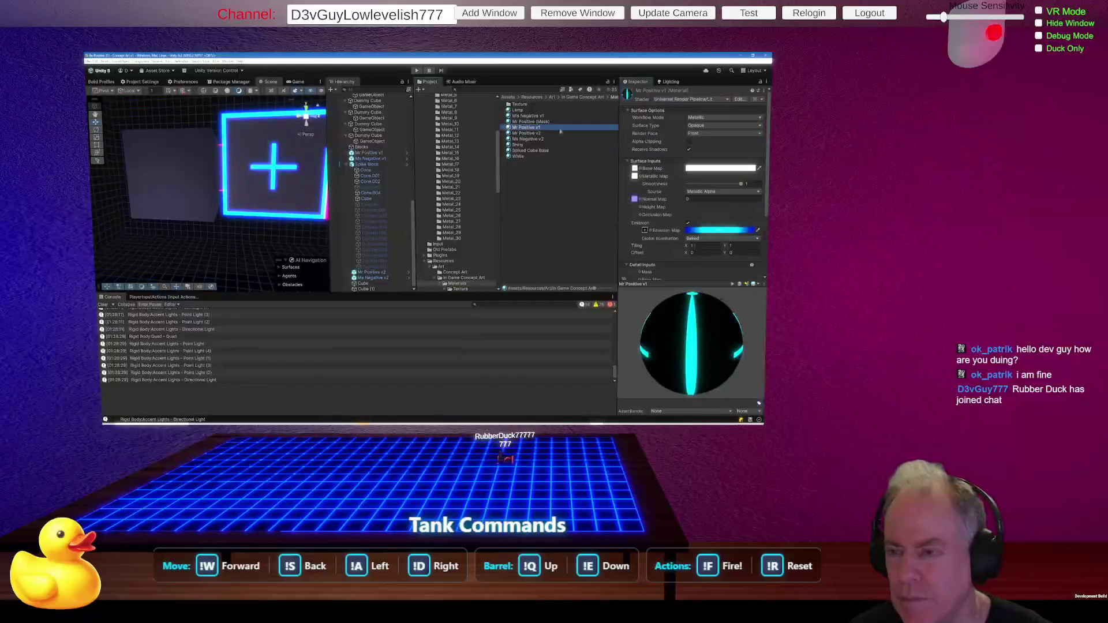
click(635, 178)
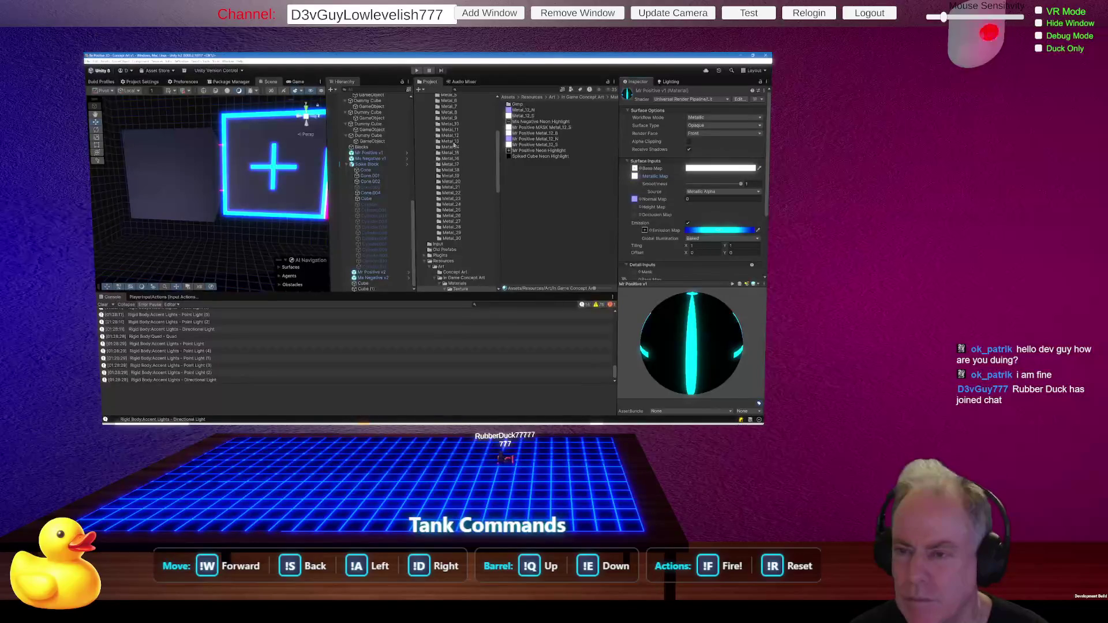
click(450, 136)
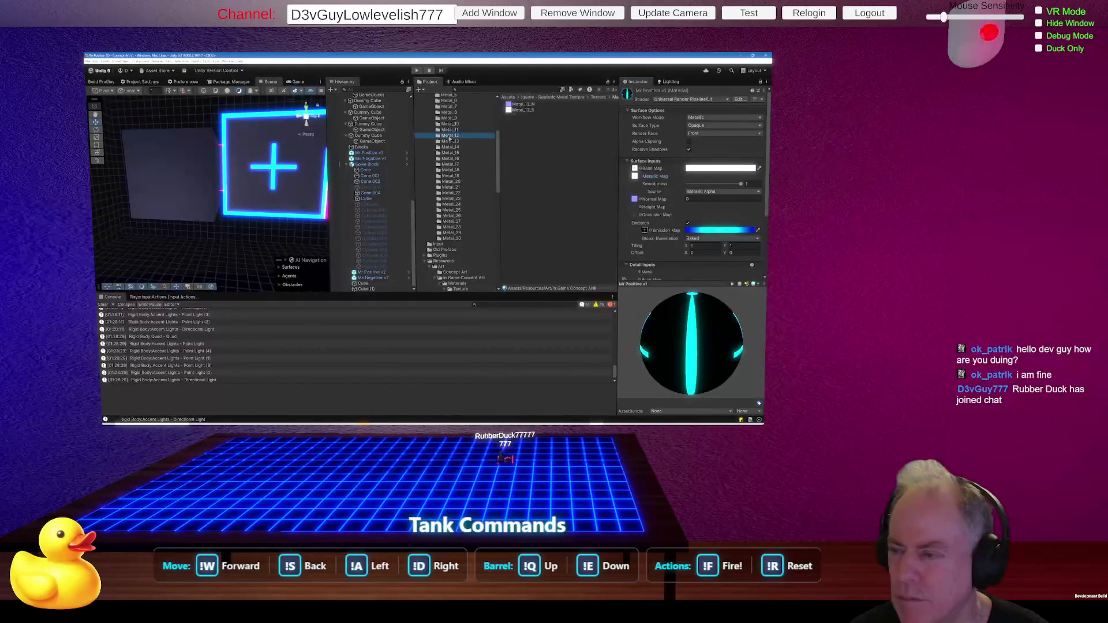
mouse_move(512, 112)
mouse_down()
mouse_move(539, 117)
mouse_move(637, 179)
mouse_up()
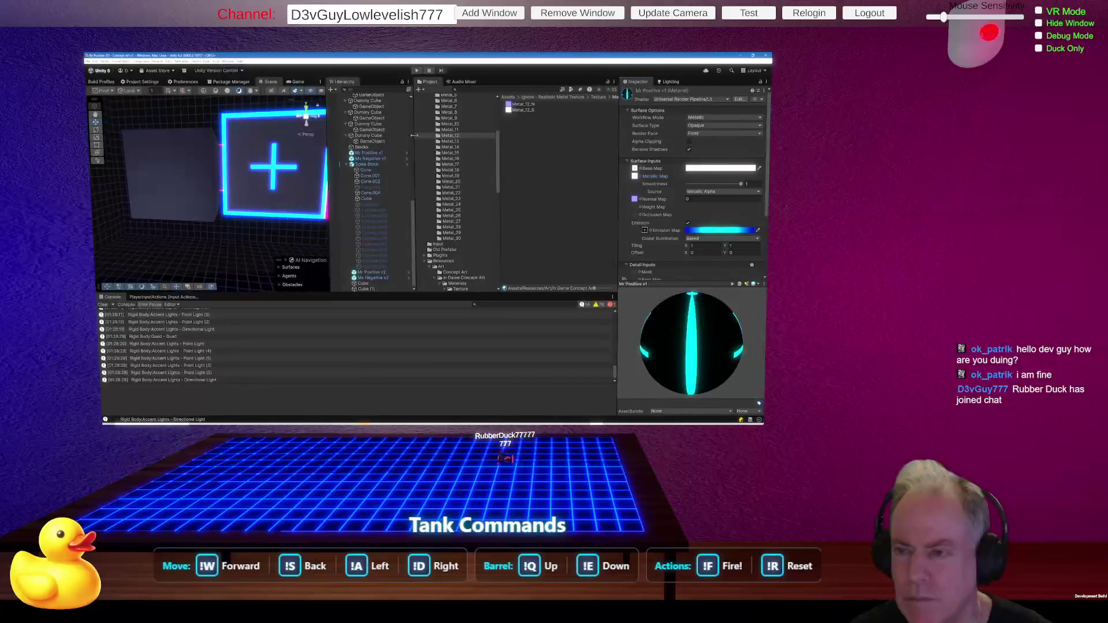
mouse_move(283, 192)
mouse_down()
mouse_move(265, 185)
mouse_move(275, 198)
mouse_up()
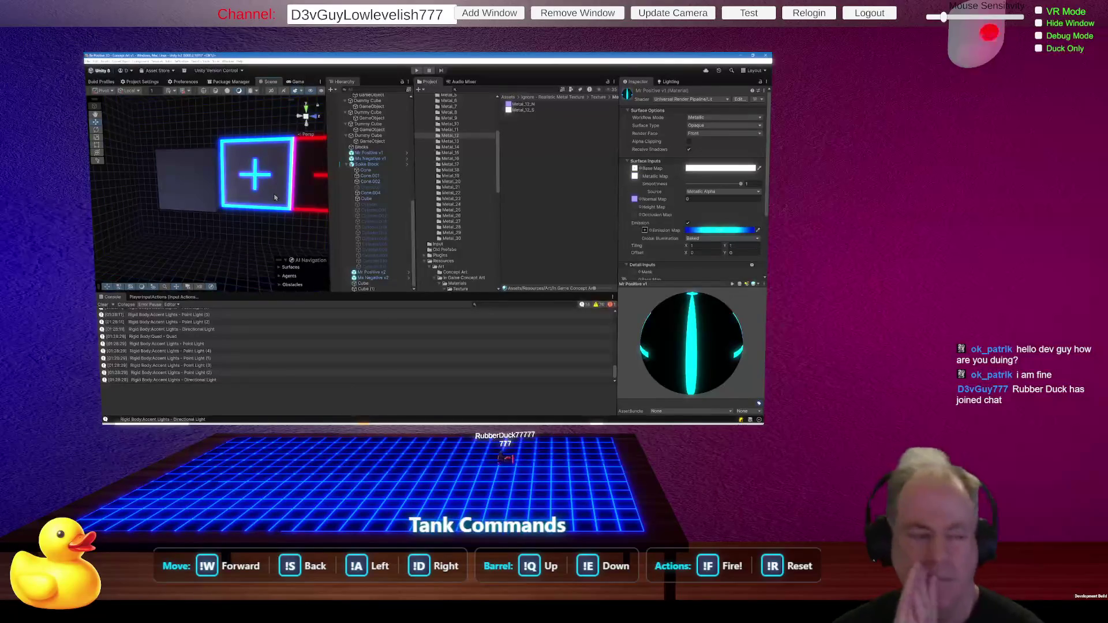
Ping the grey cube's Metal_12 material, inspect Mr Positive v1 and Metal_12's metallic map, then reselect the cube.
click(187, 195)
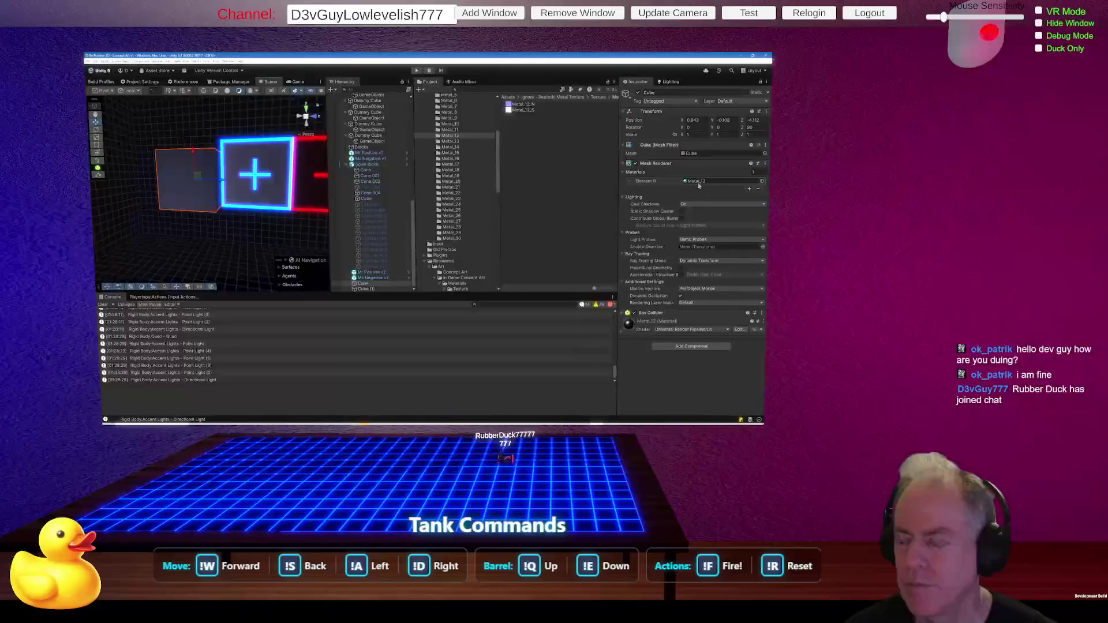
click(697, 182)
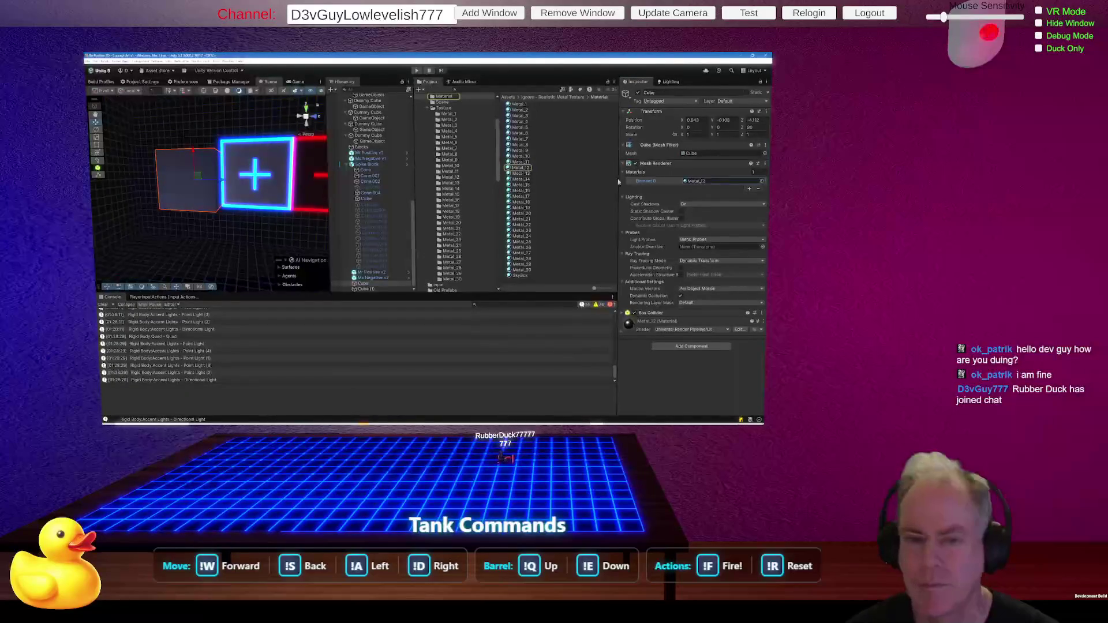
click(278, 195)
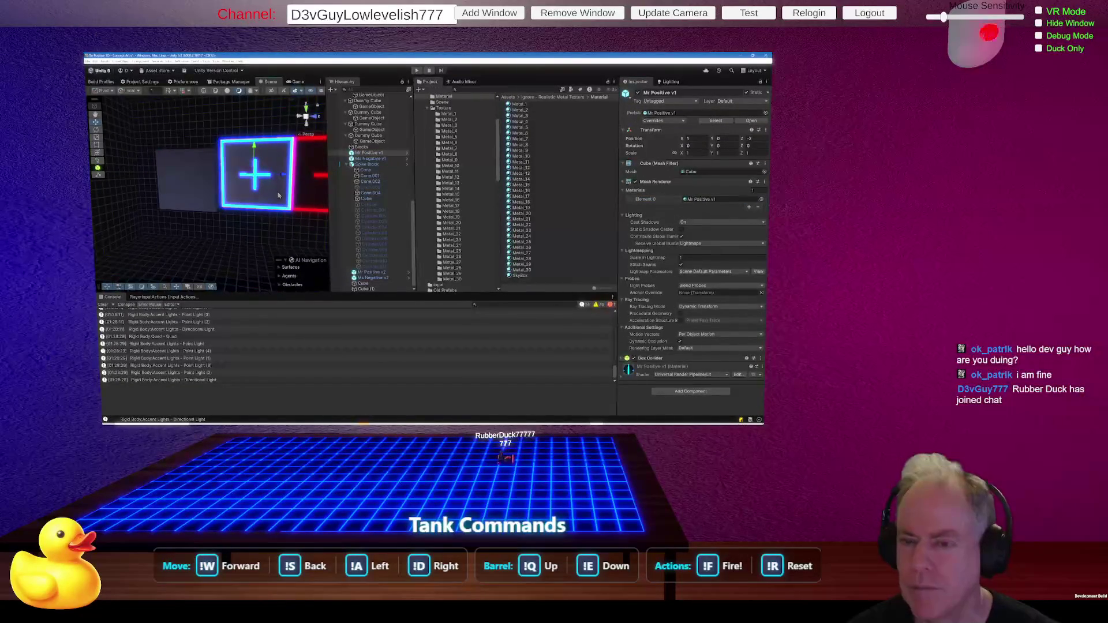
click(374, 154)
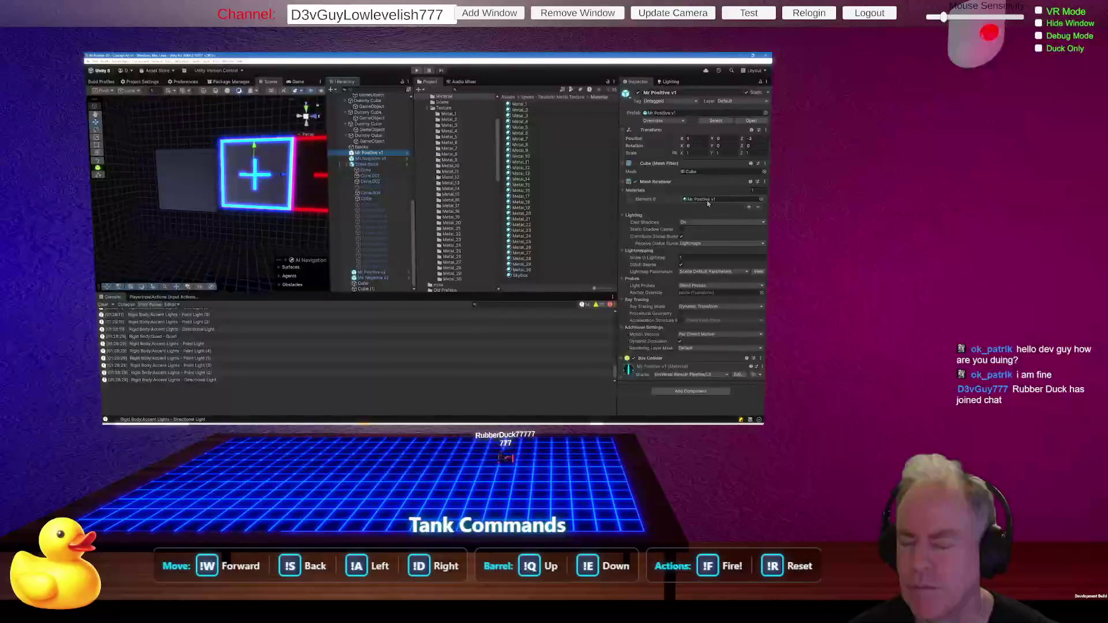
click(521, 168)
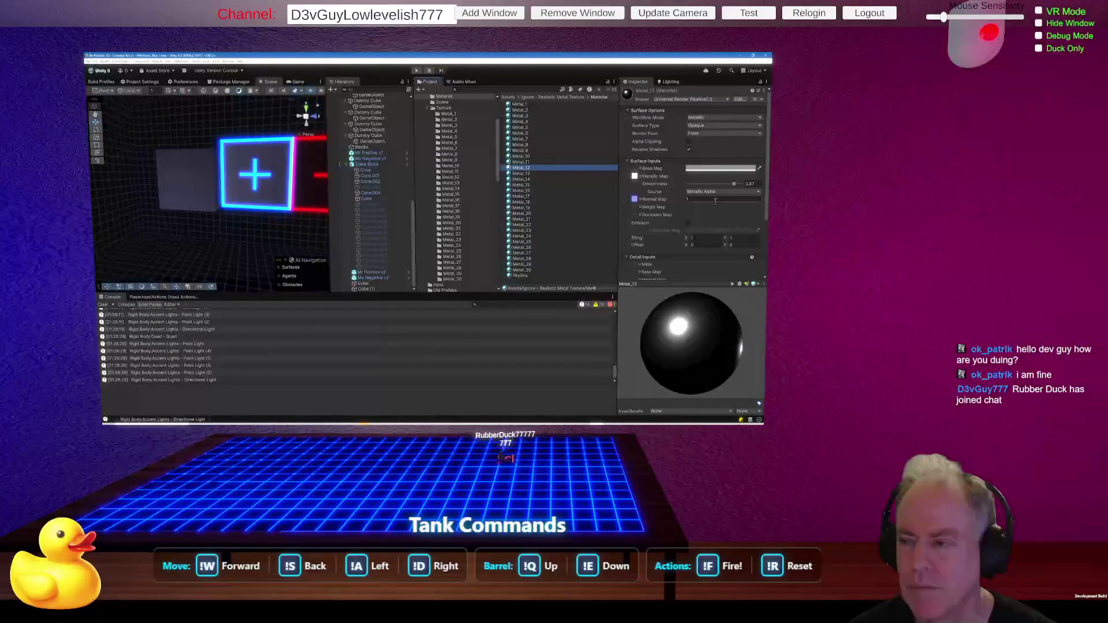
click(635, 176)
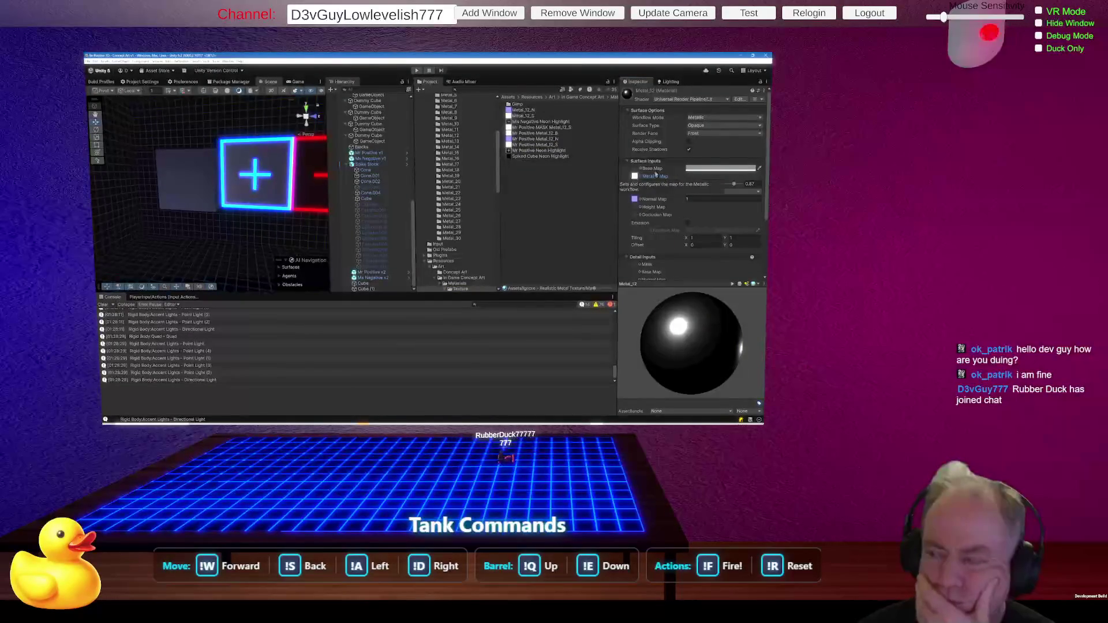
click(288, 189)
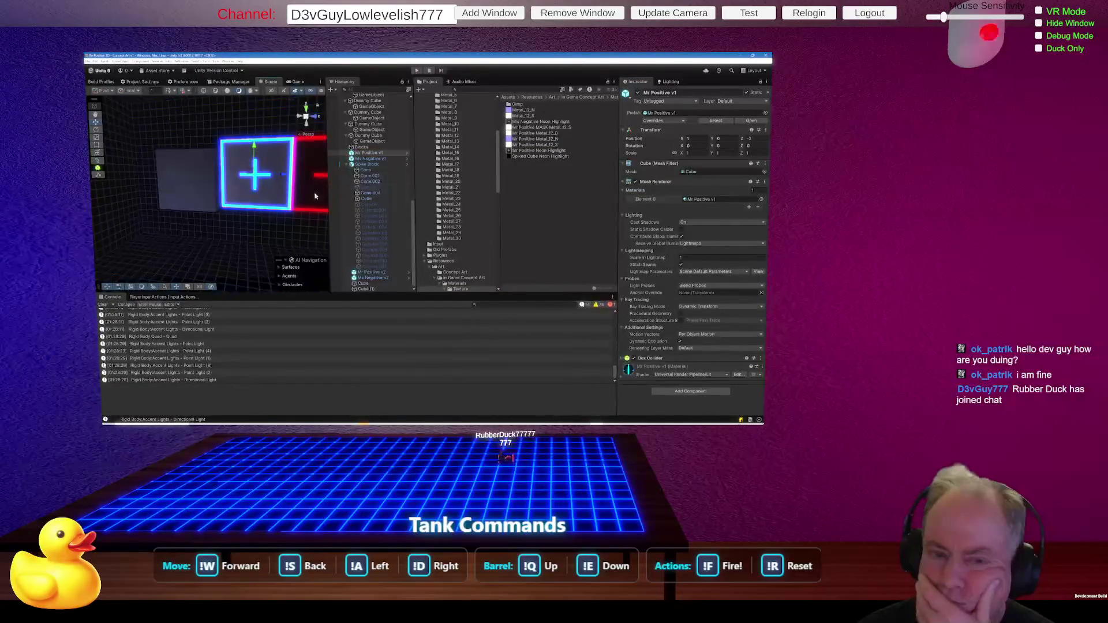
click(206, 198)
click(707, 181)
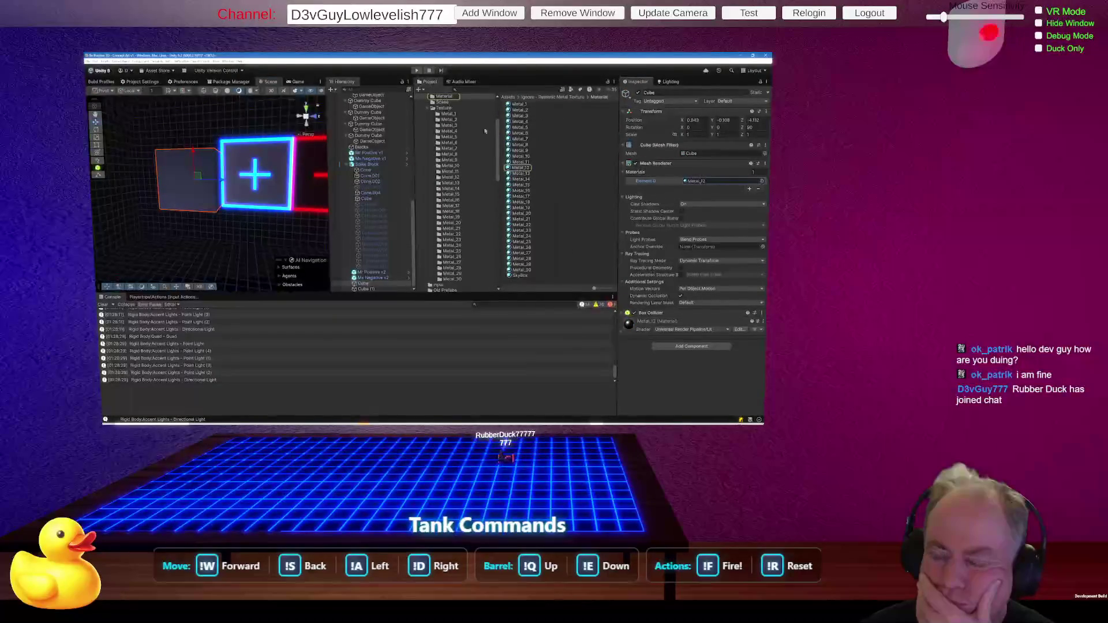
scroll(475, 142, up, 3)
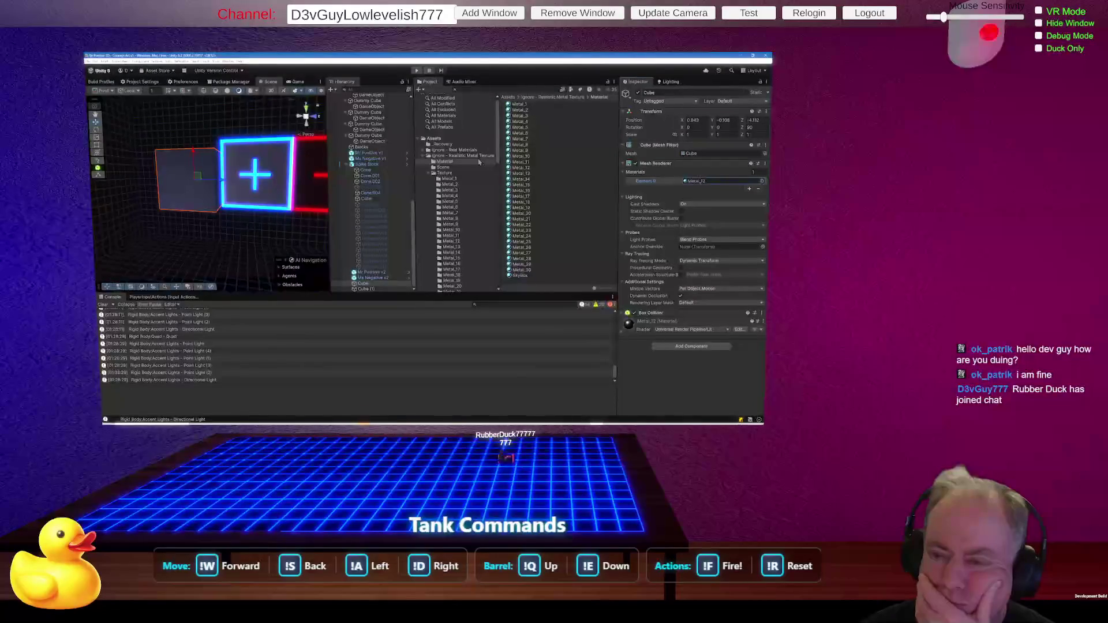
Collapse the Ignore - Realistic Metal Texture and Resources folders in the Project tree.
click(429, 156)
scroll(456, 162, down, 3)
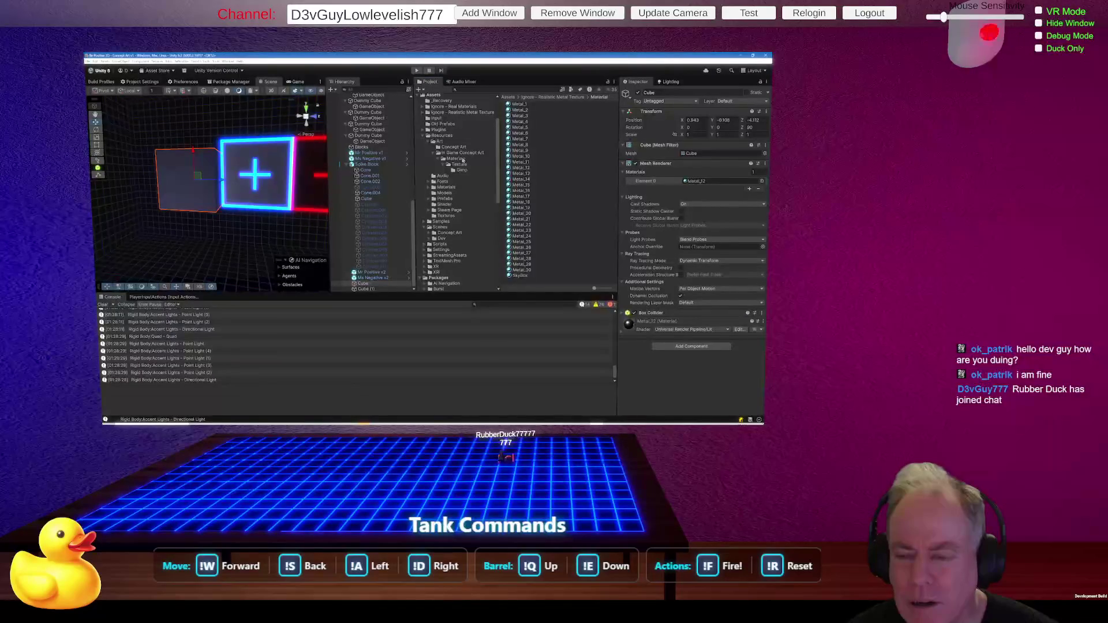
click(424, 137)
scroll(474, 184, up, 3)
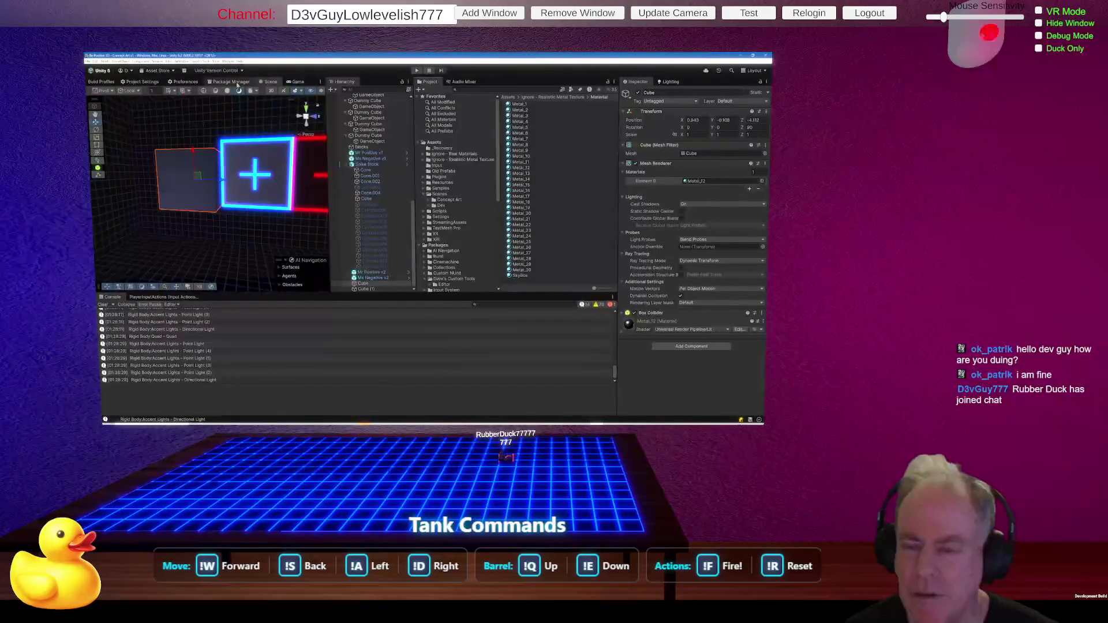
click(237, 82)
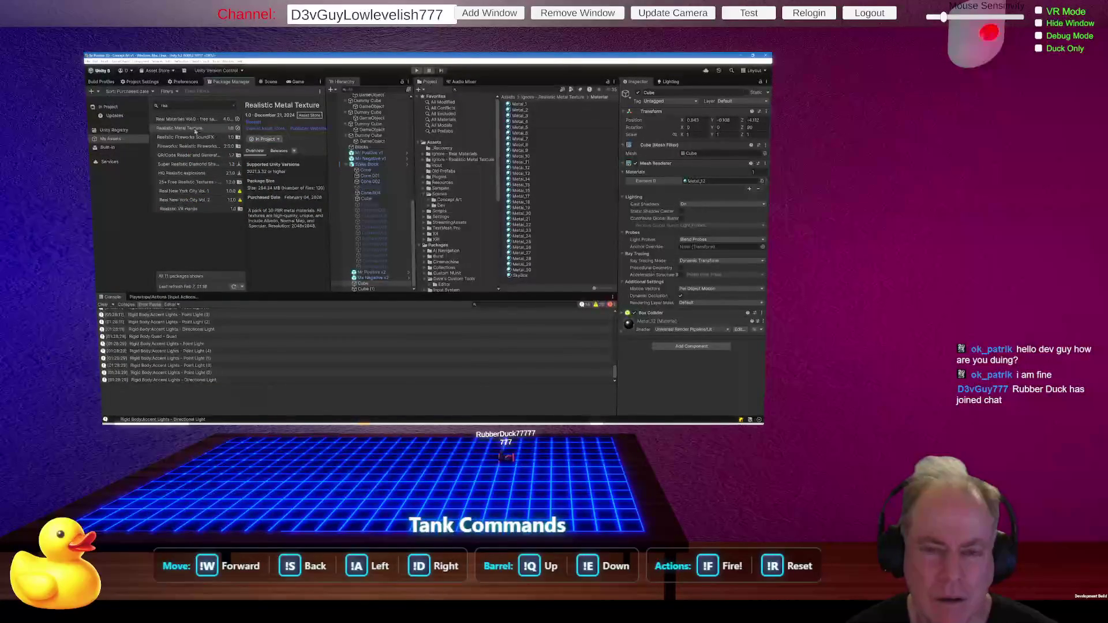
Re-import version 1.0 of the Realistic Metal Texture package, then close the import file list.
click(269, 140)
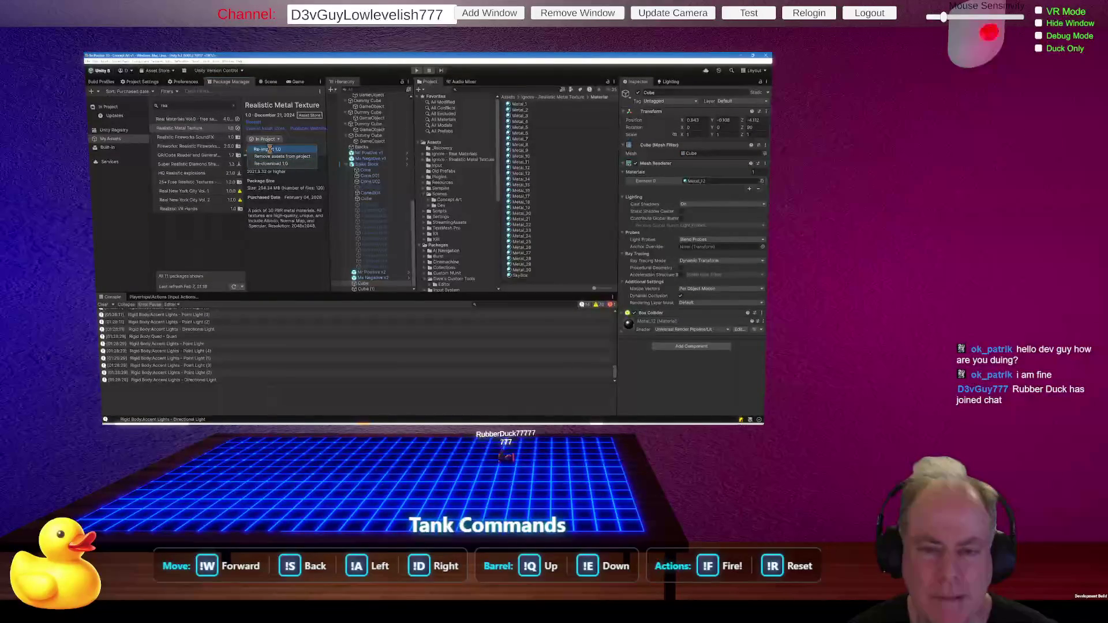
click(270, 150)
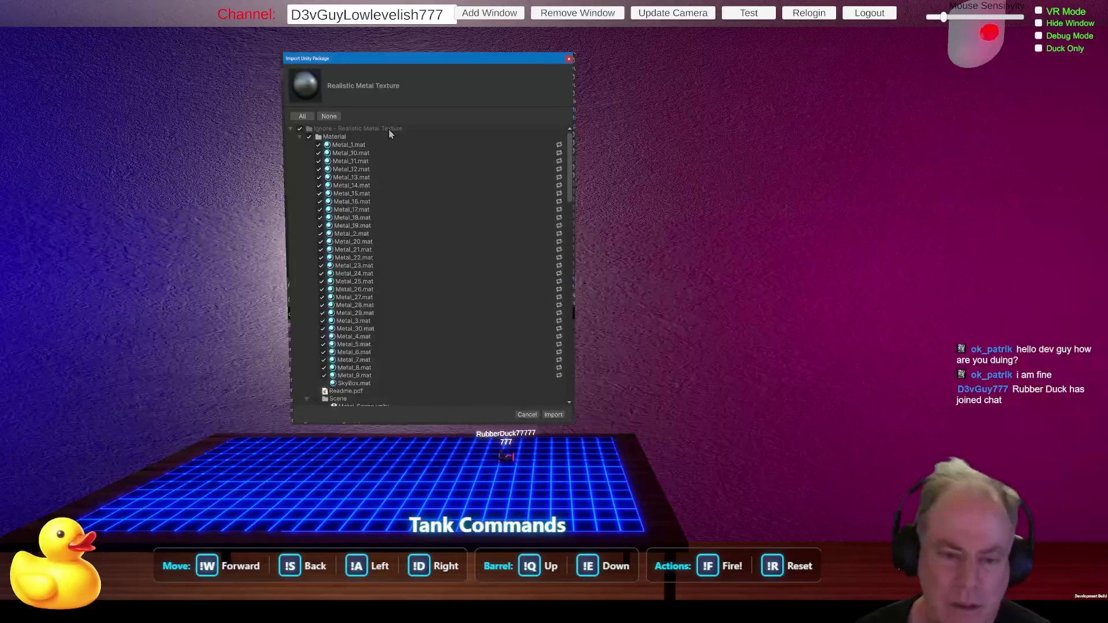
click(526, 415)
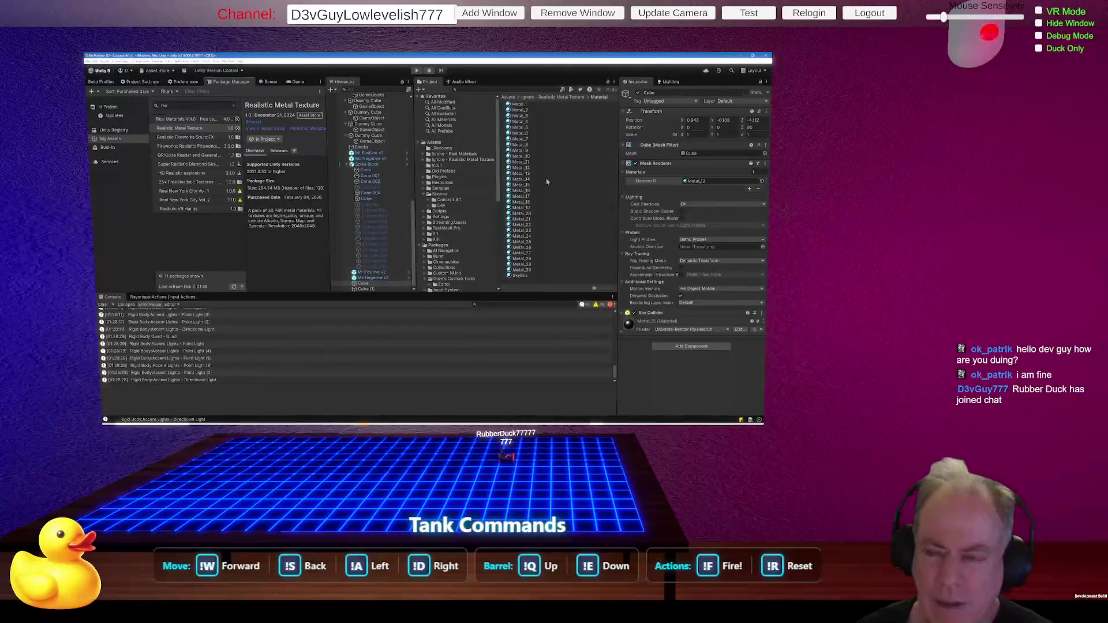
Check Metal_12's Base Map and Metallic Map textures, rotate its preview, then return to the Scene.
click(521, 168)
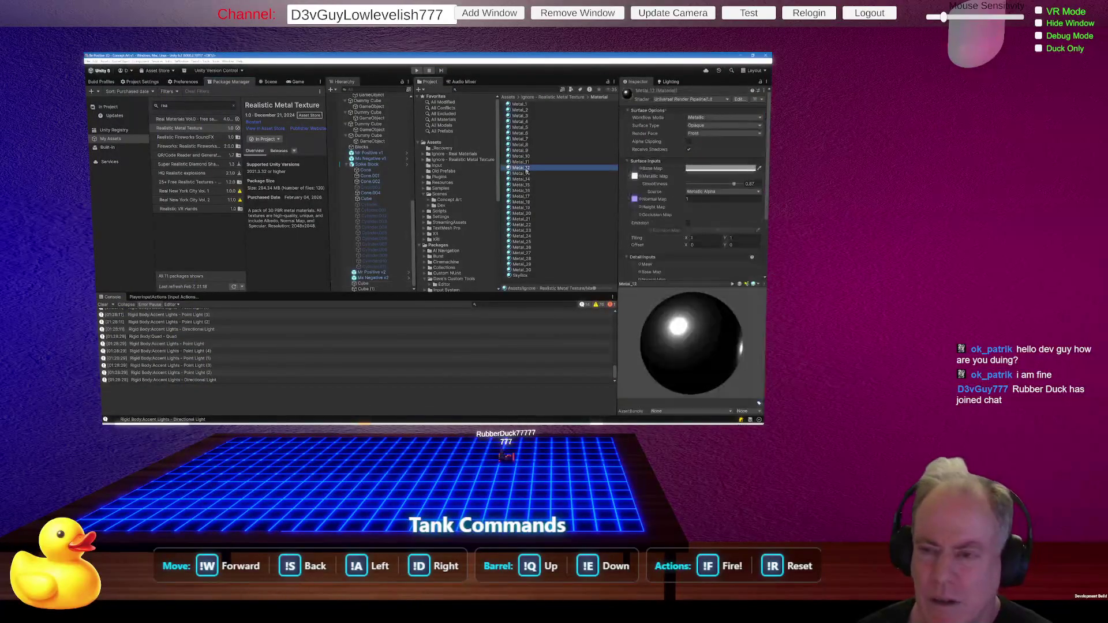
click(635, 171)
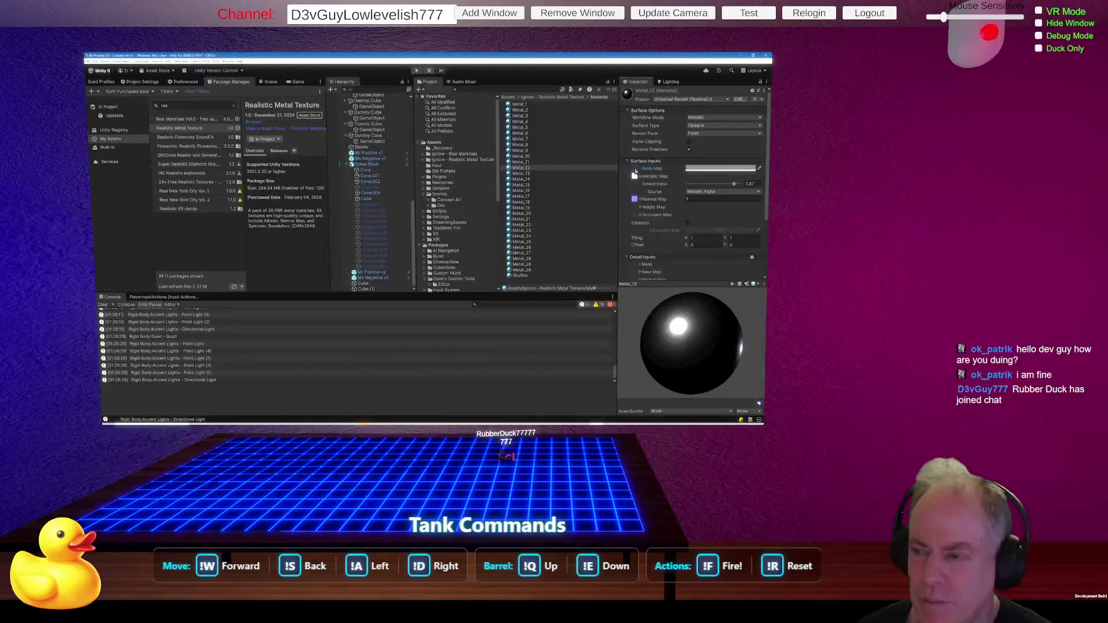
click(635, 176)
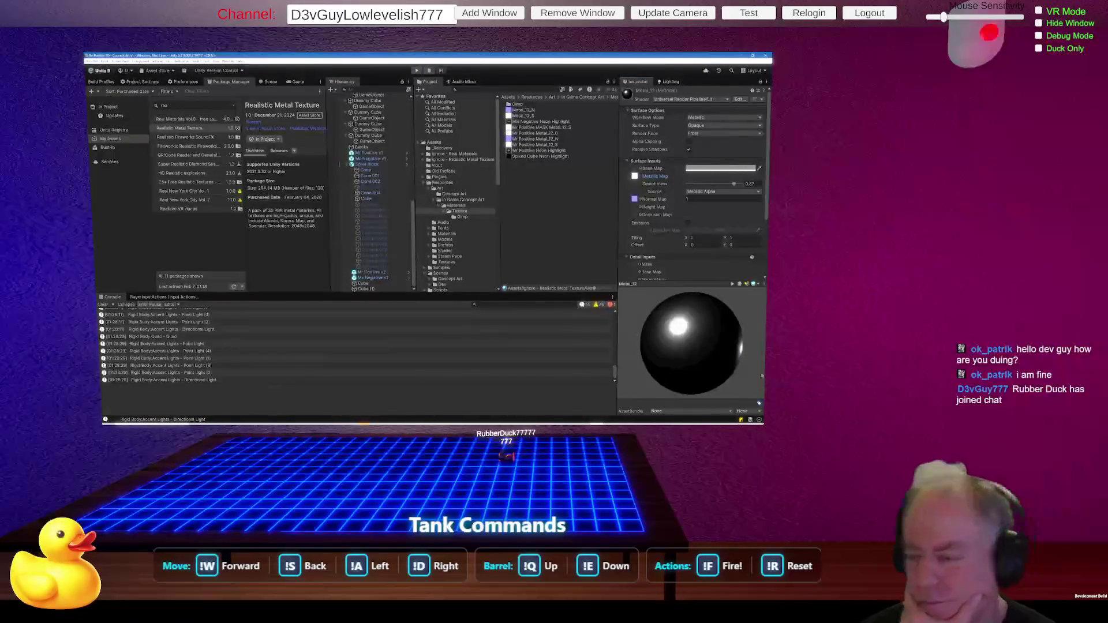
mouse_move(729, 330)
mouse_down()
mouse_move(723, 341)
mouse_move(639, 333)
mouse_move(728, 334)
mouse_move(719, 345)
mouse_move(700, 310)
mouse_up()
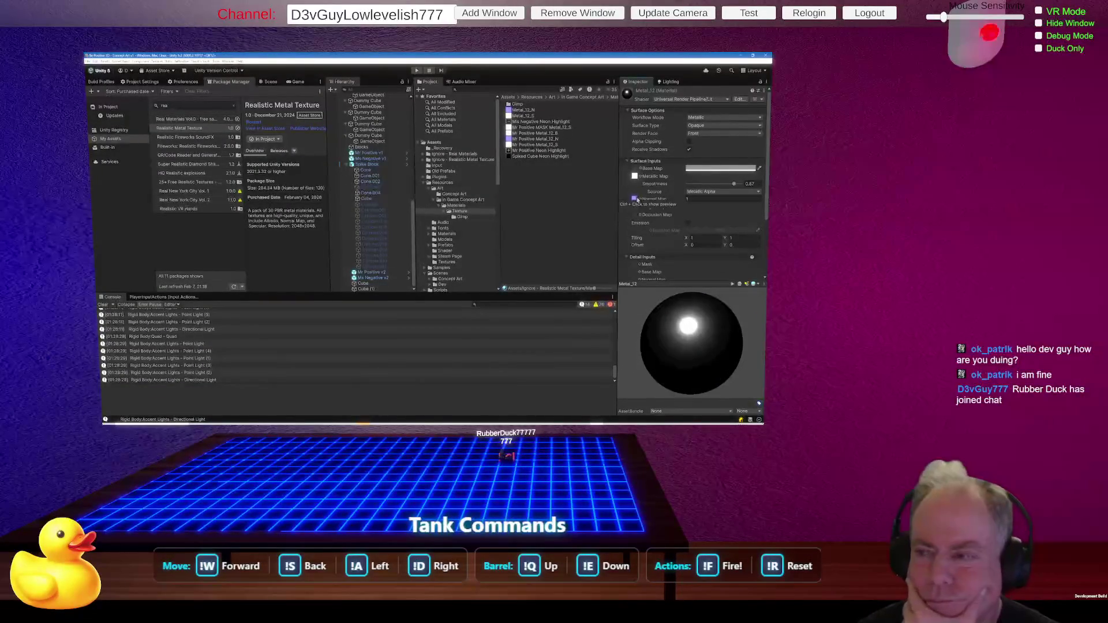
click(634, 177)
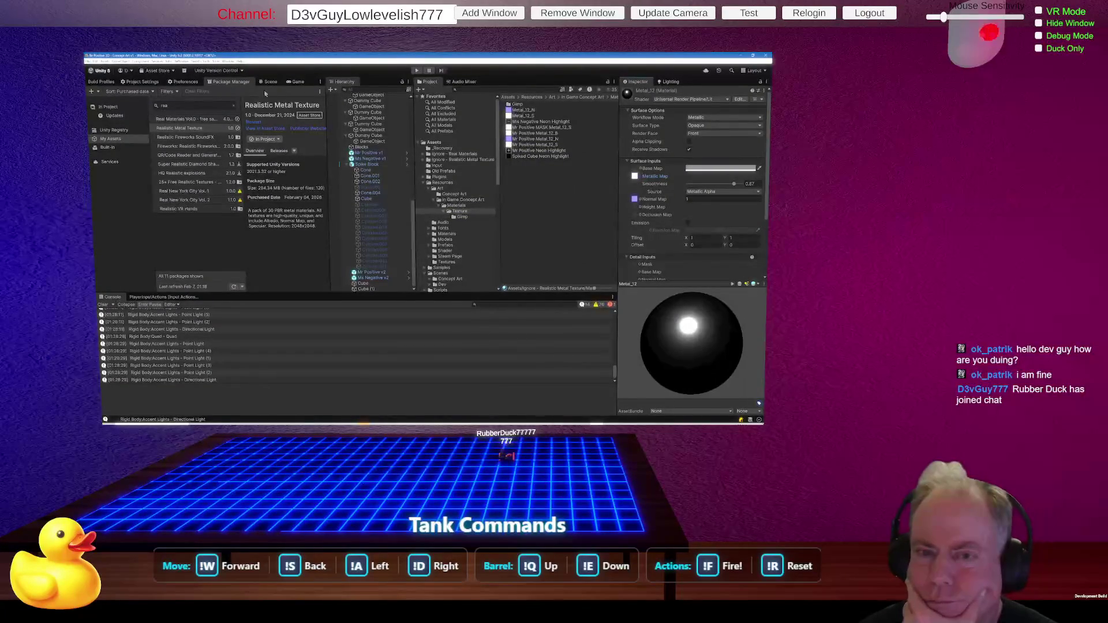
click(270, 81)
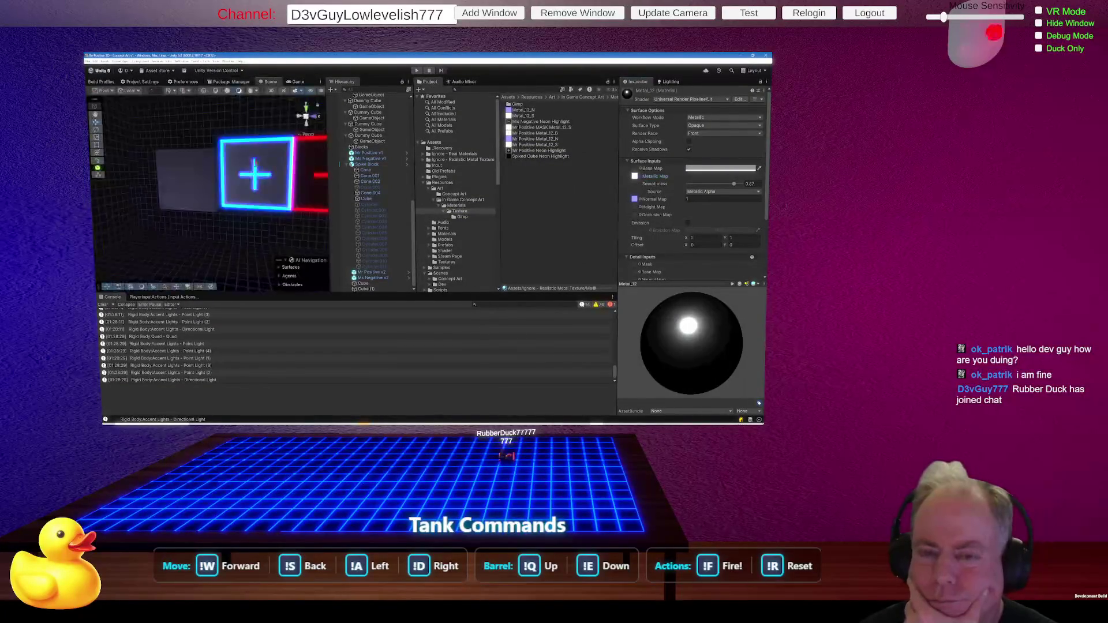
Select the neon plus cube, open its Mr Positive v1 material and ping its Metallic Map texture.
click(266, 195)
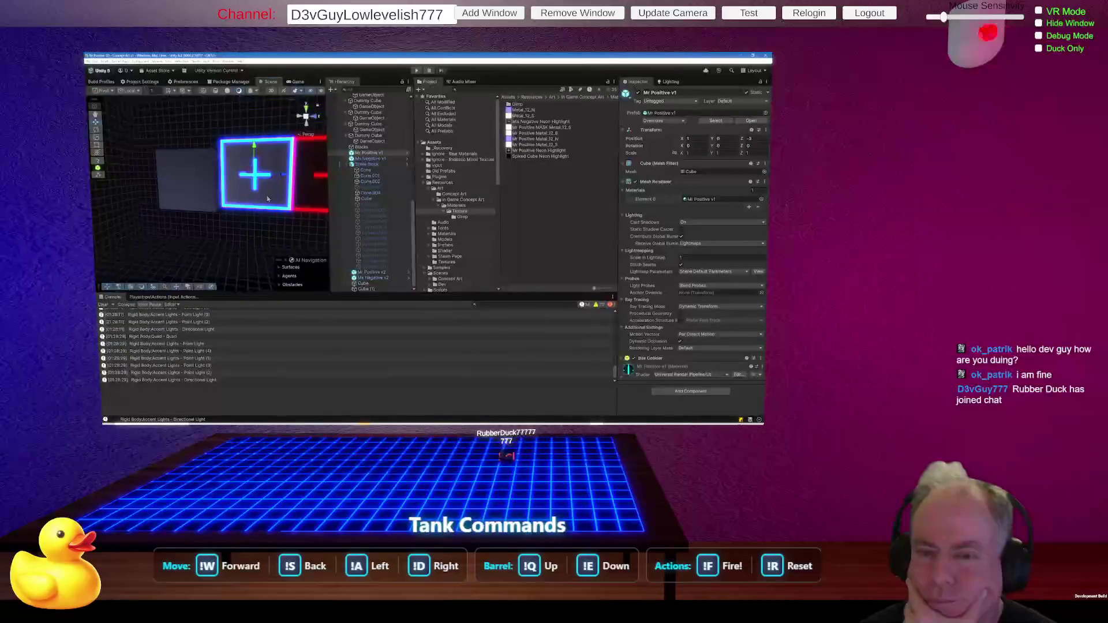
double_click(699, 200)
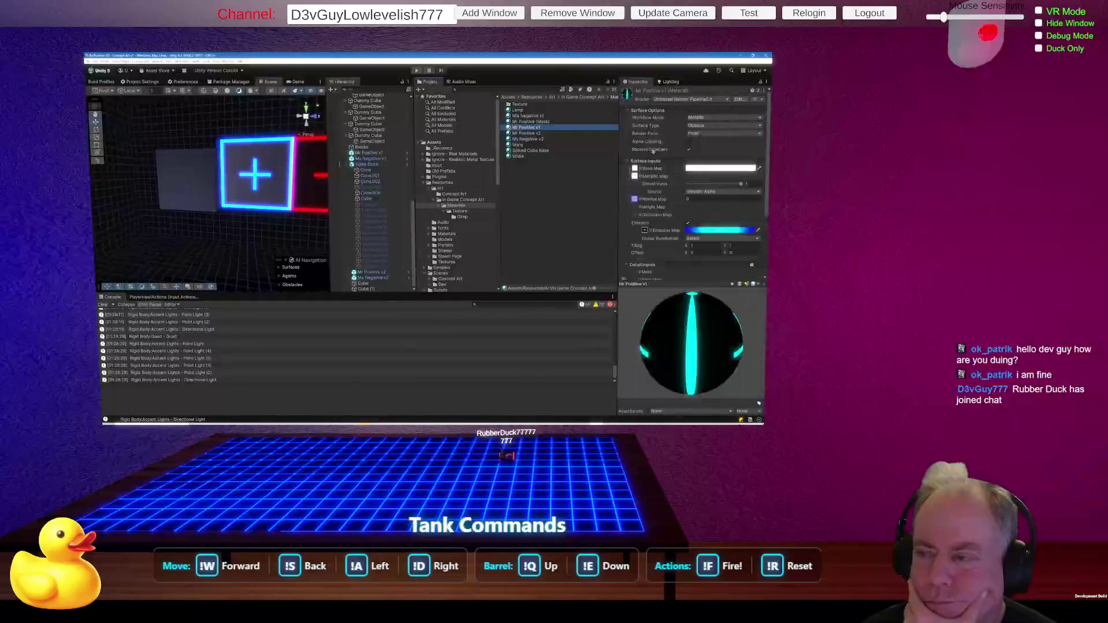
click(637, 178)
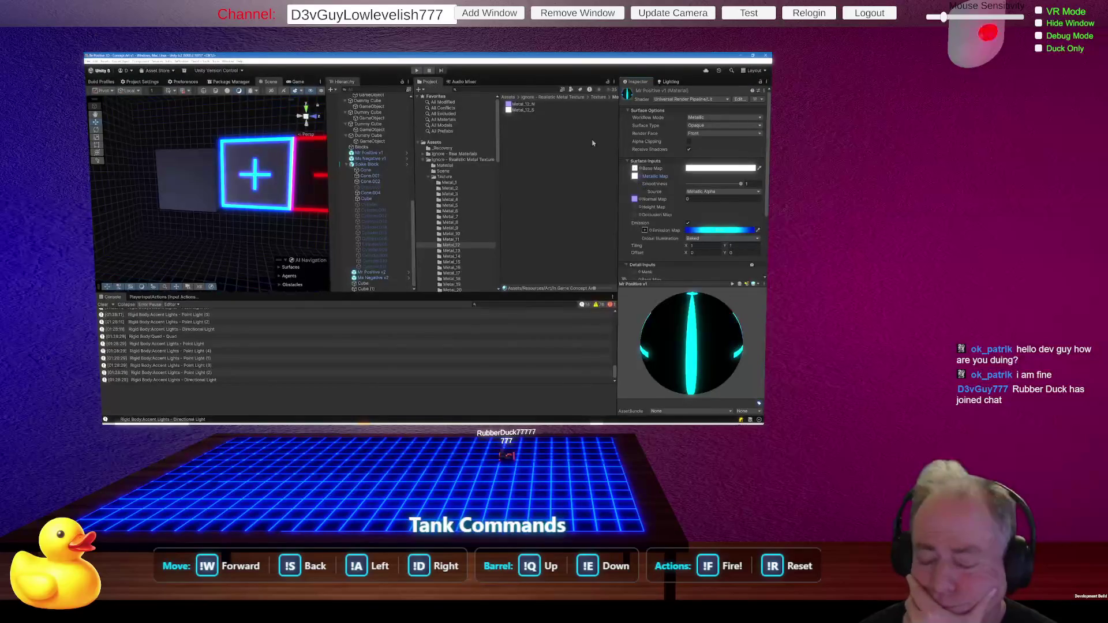
scroll(474, 183, down, 5)
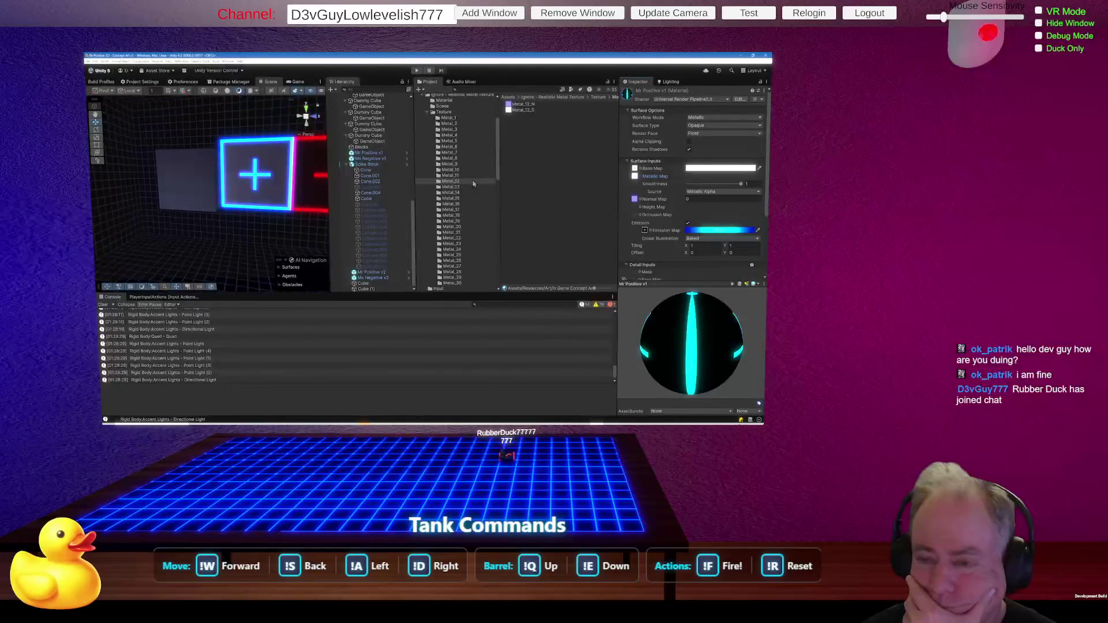